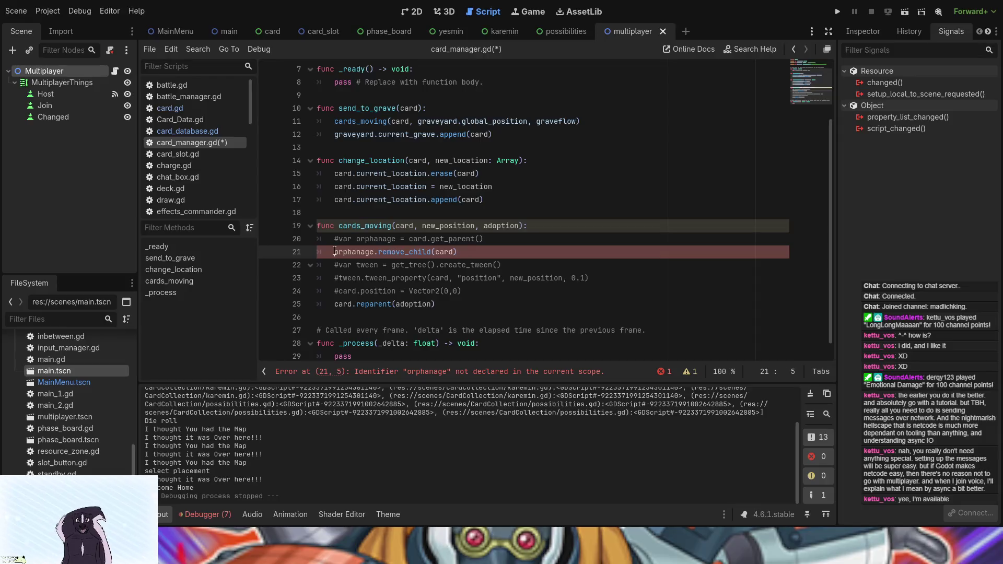
type("#")
Step: Comment out the orphanage.remove_child line 21 in card_manager.gd
left_click(432, 253)
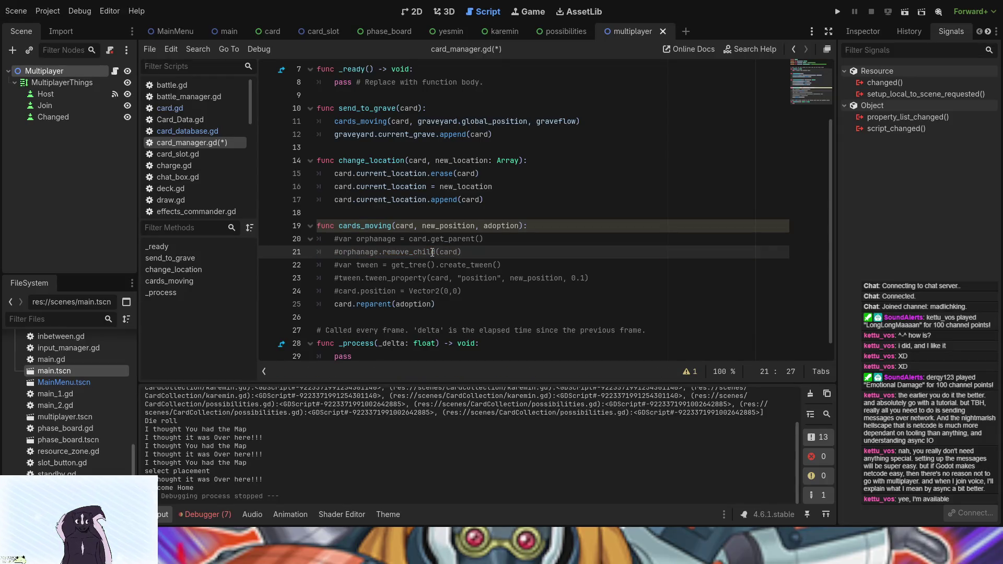
left_click(340, 252)
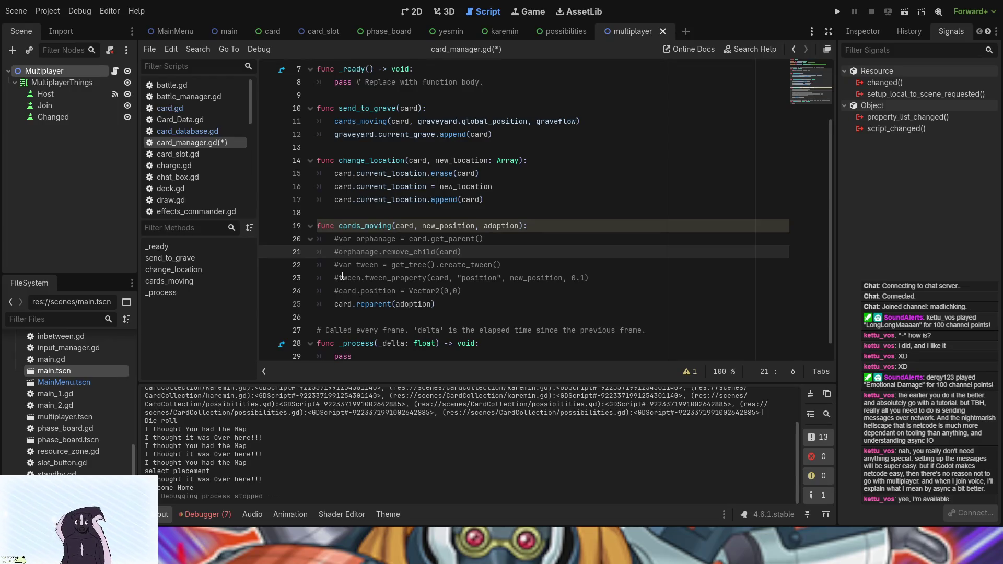
key("BackSpace")
type("#")
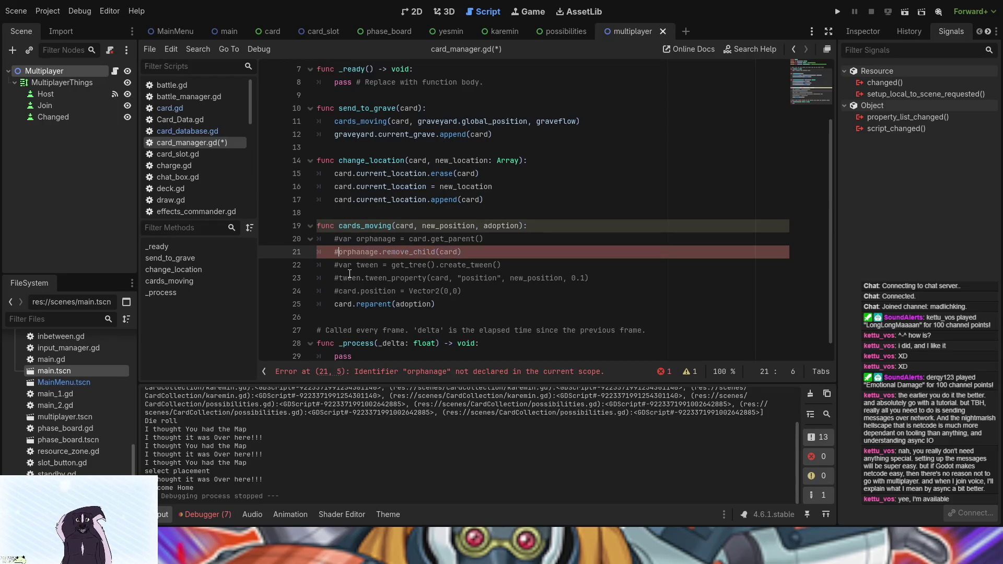
Step: Uncomment the var tween, tween_property and card.position lines, then run the project and start a game
key("Down")
key("BackSpace")
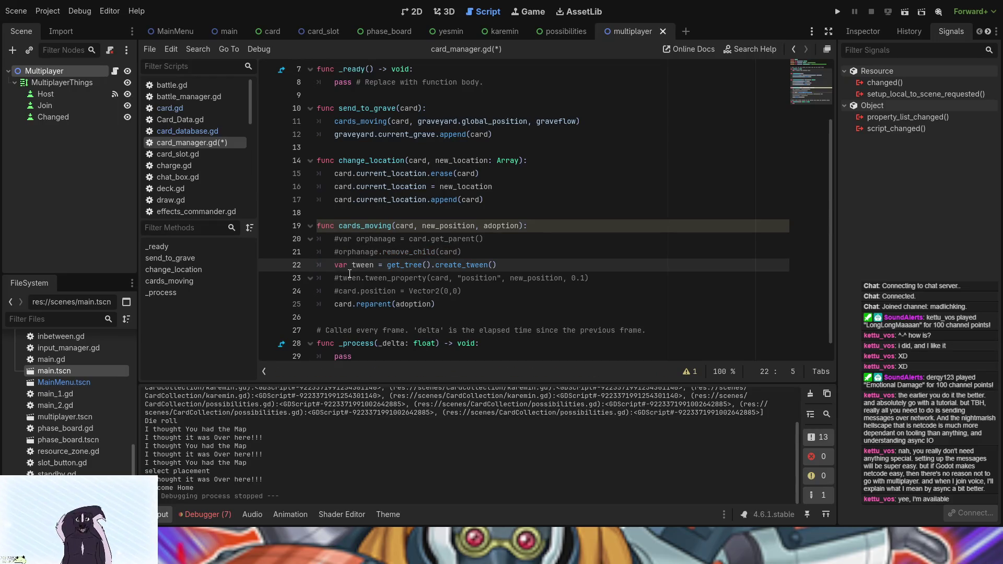
key("Down")
key("Delete")
key("Down")
key("Delete")
key("Down")
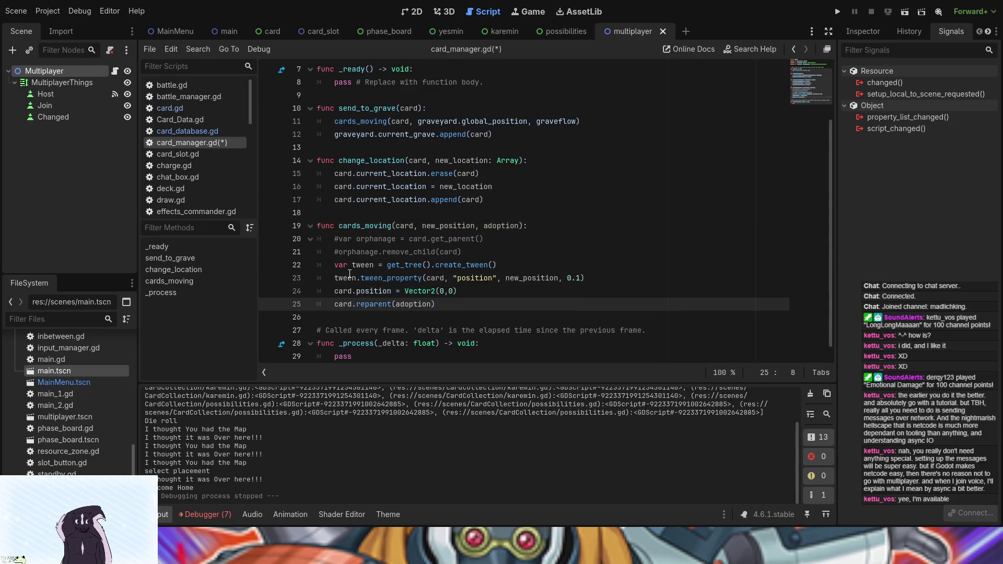
left_click(838, 12)
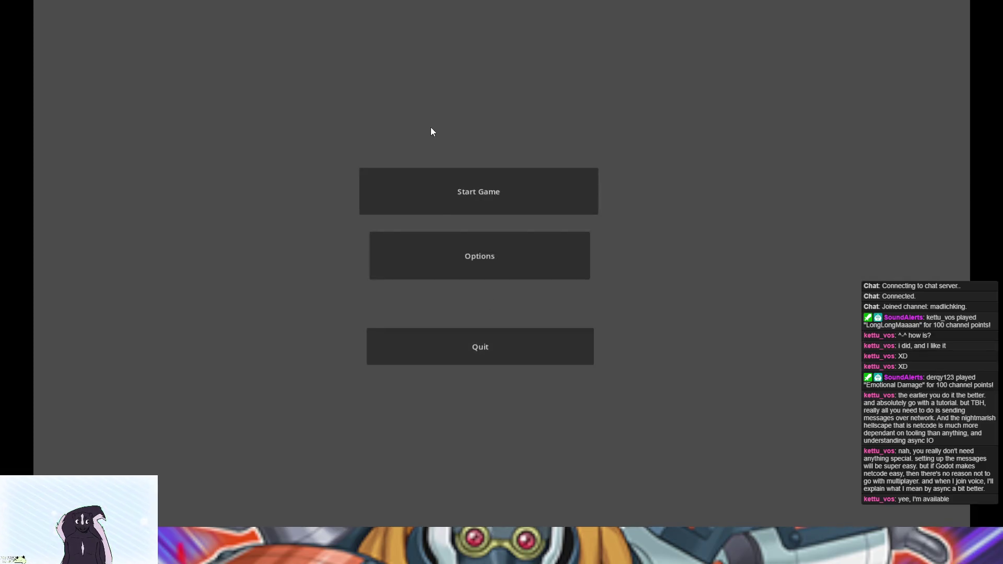
left_click(425, 192)
Step: Go to the card board and play the Adam card into the first field slot
left_click(405, 271)
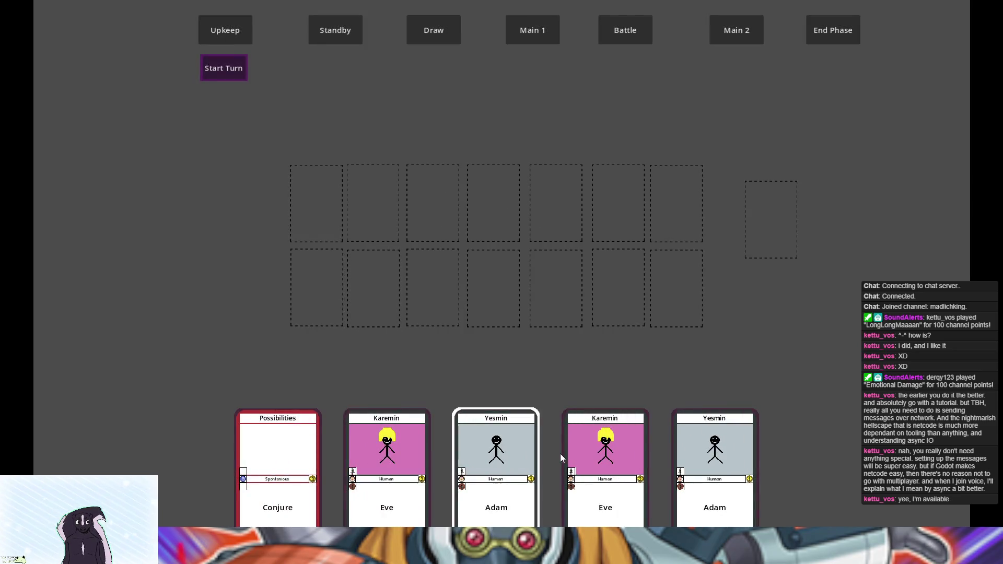
left_click(469, 443)
left_click(414, 419)
left_click(304, 182)
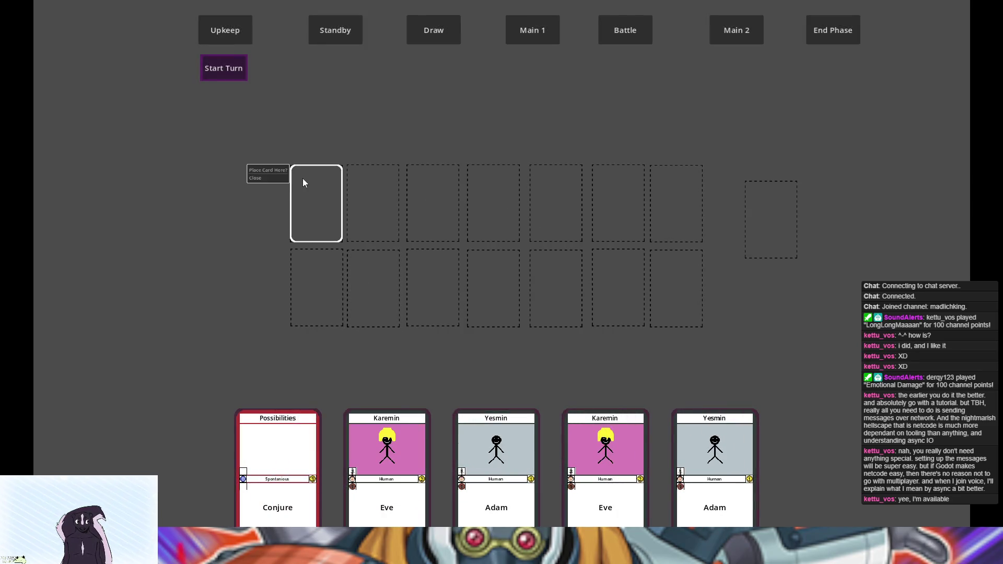
left_click(267, 170)
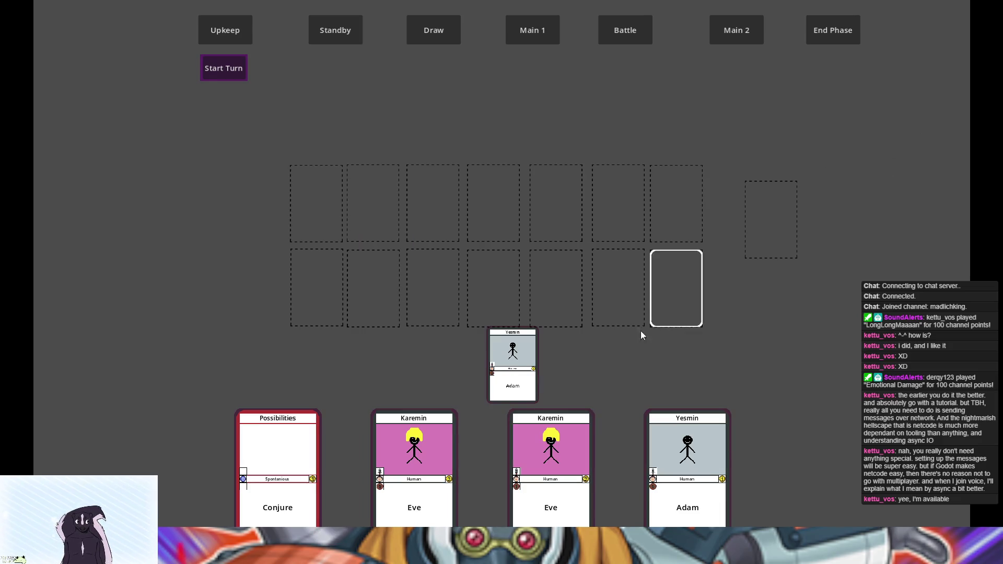
Step: Move the Adam card to another field slot, then stop the game with F8
left_click(515, 360)
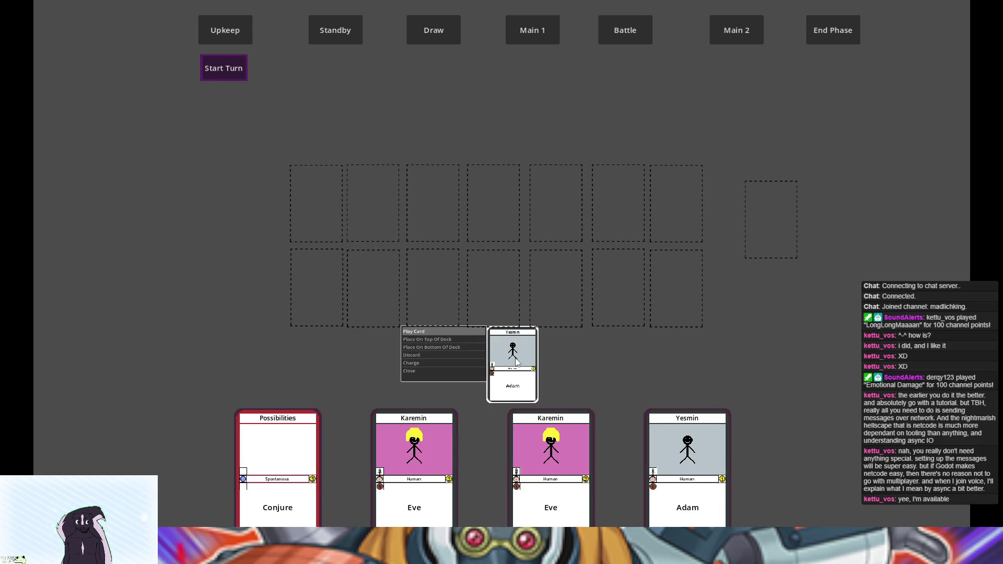
left_click(444, 328)
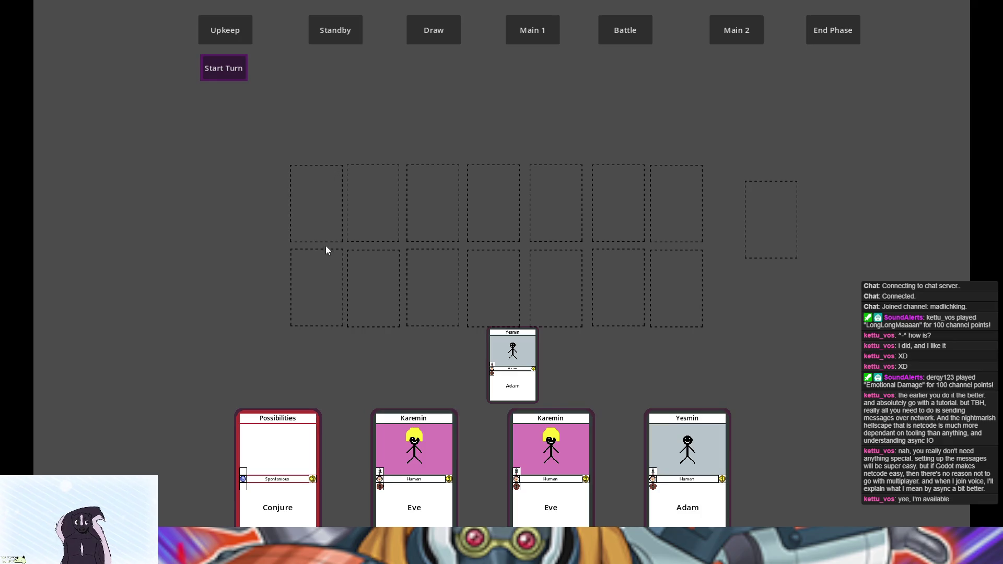
left_click(375, 208)
left_click(327, 175)
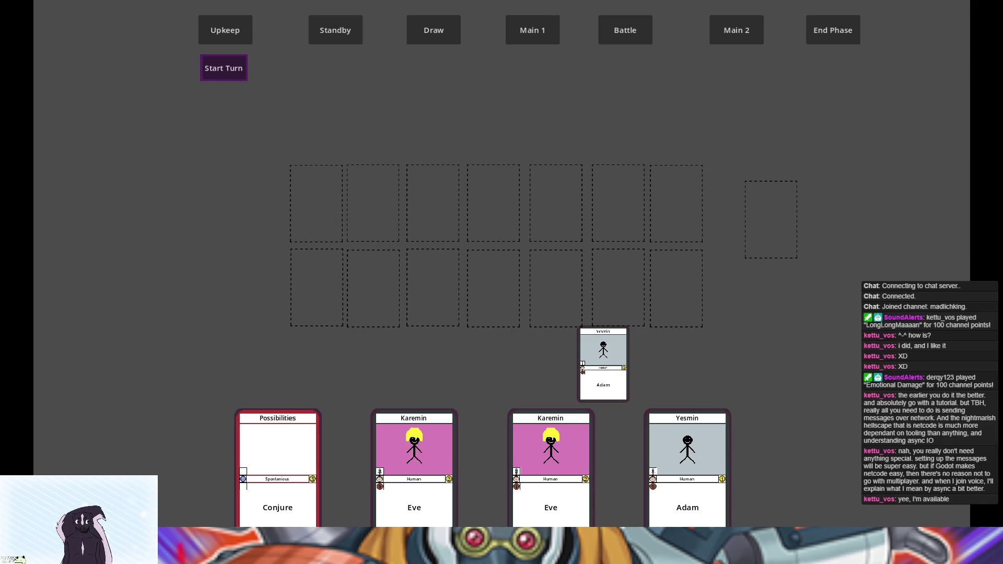
key("F8")
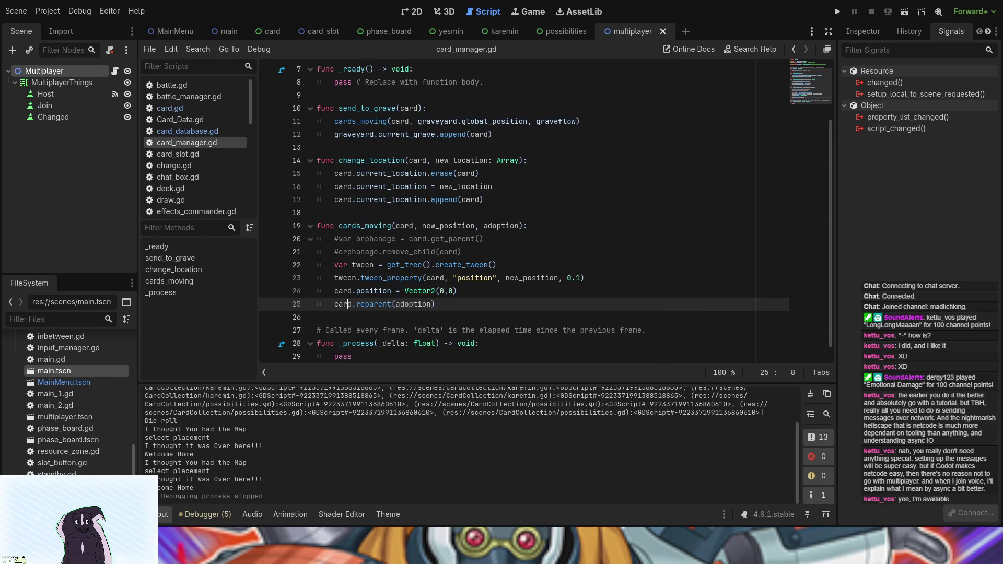
Step: In the card scene, expand WhileResource's Visibility and Layout properties in the Inspector
left_click(378, 289)
left_click(270, 29)
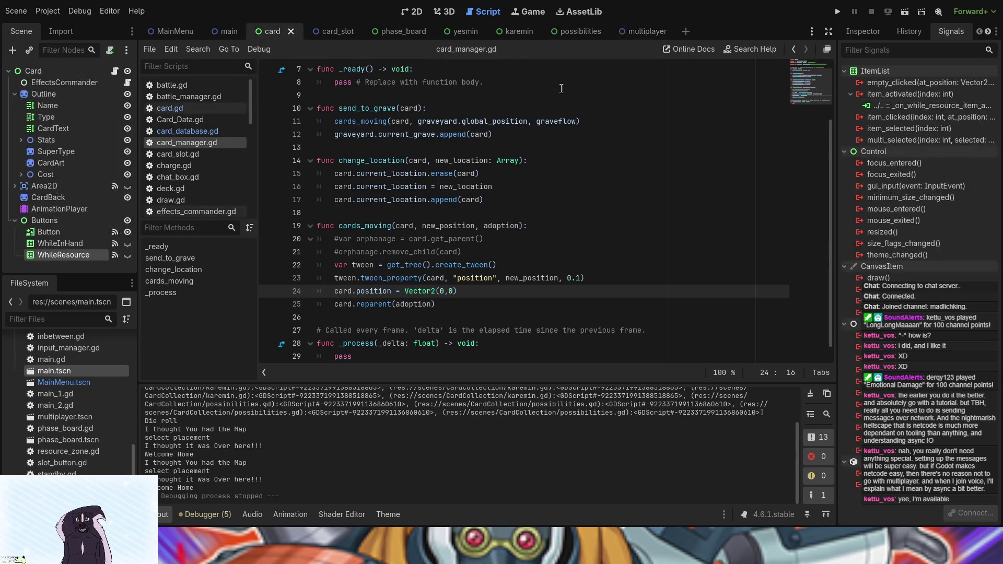
left_click(862, 32)
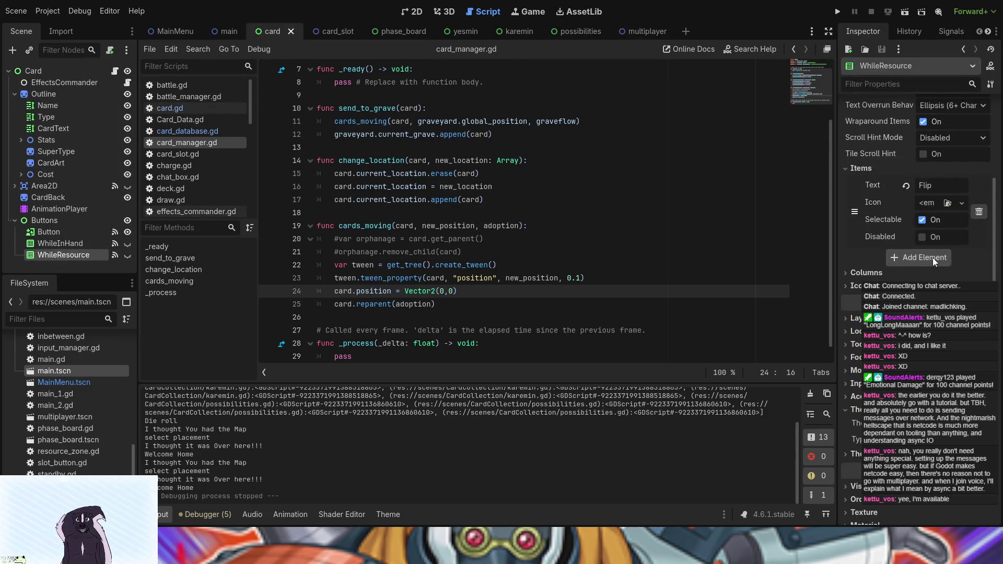
scroll(933, 258, "down", 3)
left_click(857, 363)
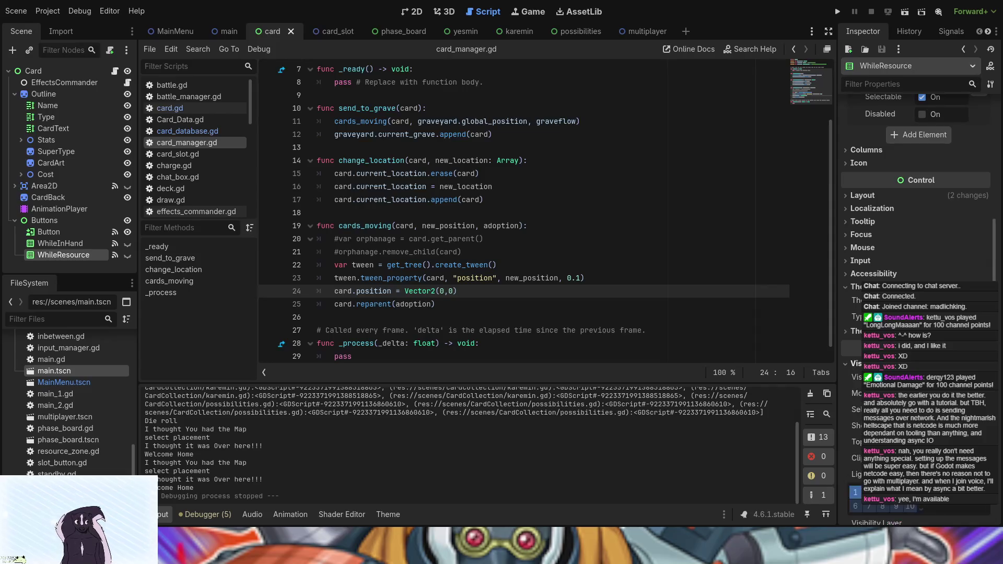
left_click(862, 195)
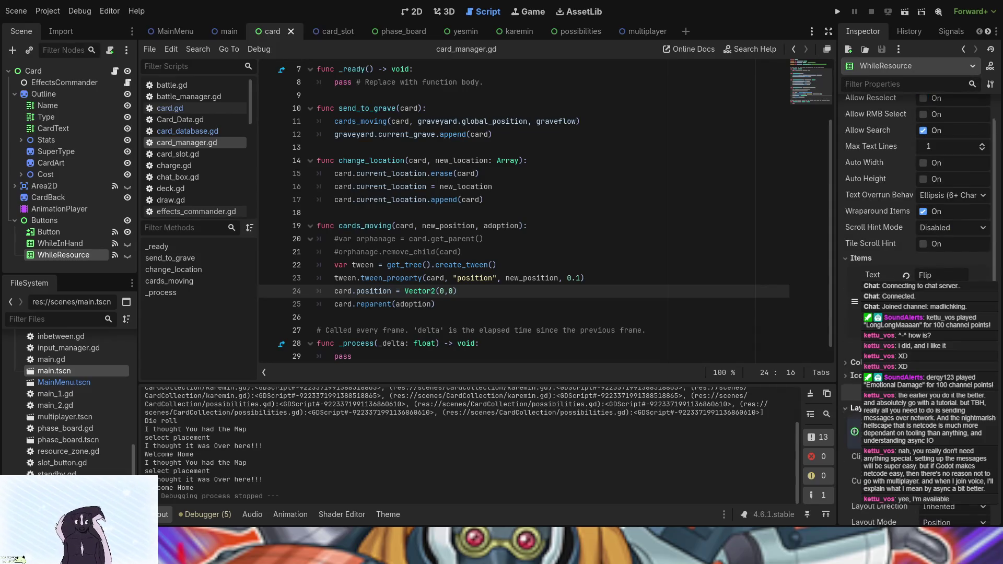
Step: Select the Card root node and show the scene in the 2D view
left_click(30, 72)
scroll(915, 314, "down", 5)
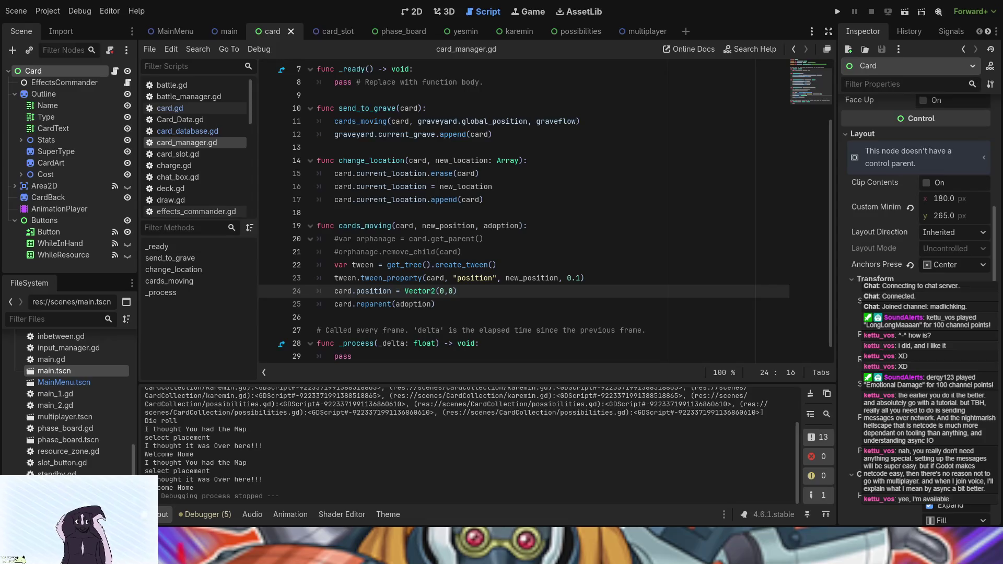
left_click(416, 11)
key("ctrl+z")
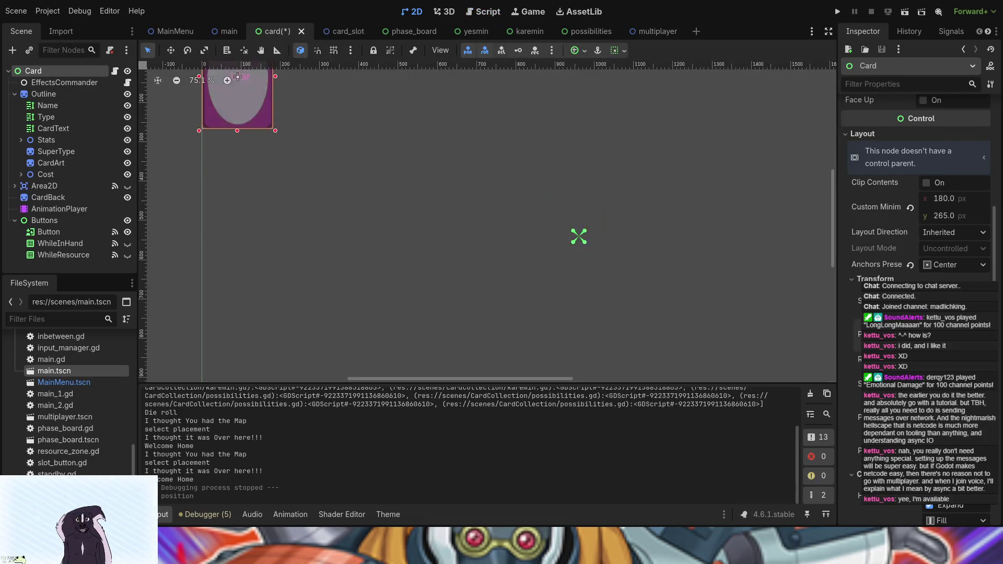
left_click(838, 12)
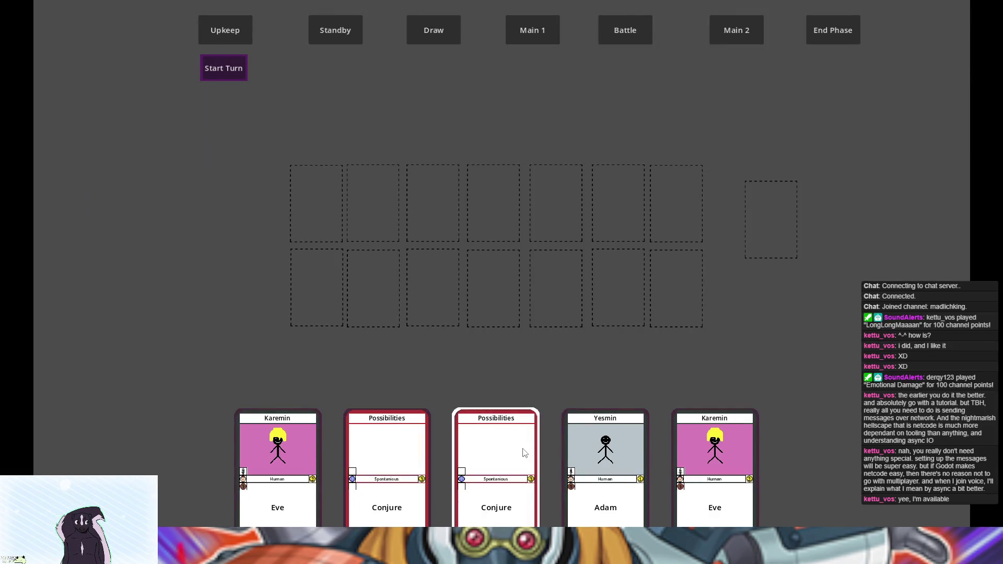
left_click(625, 443)
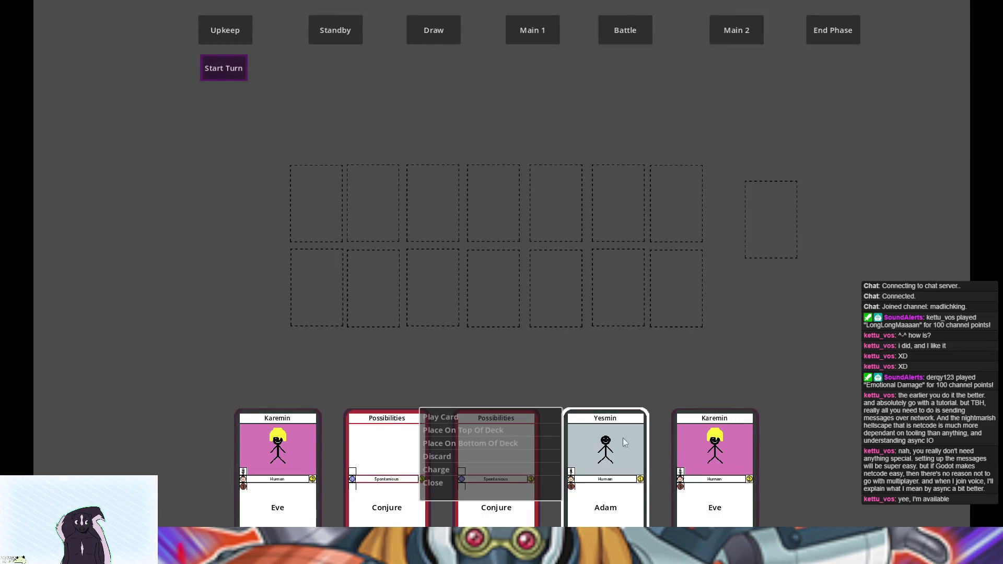
left_click(513, 416)
left_click(311, 202)
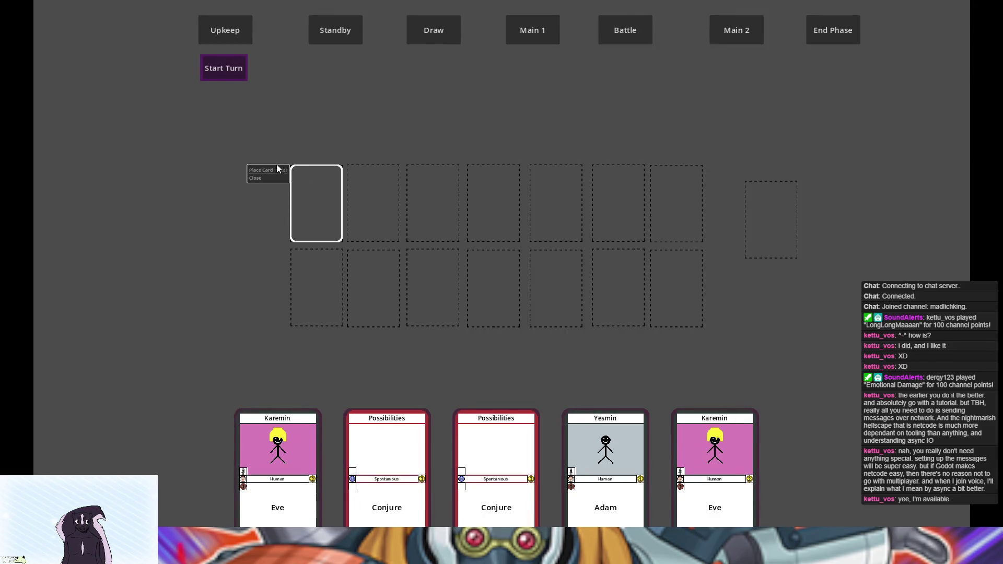
left_click(274, 169)
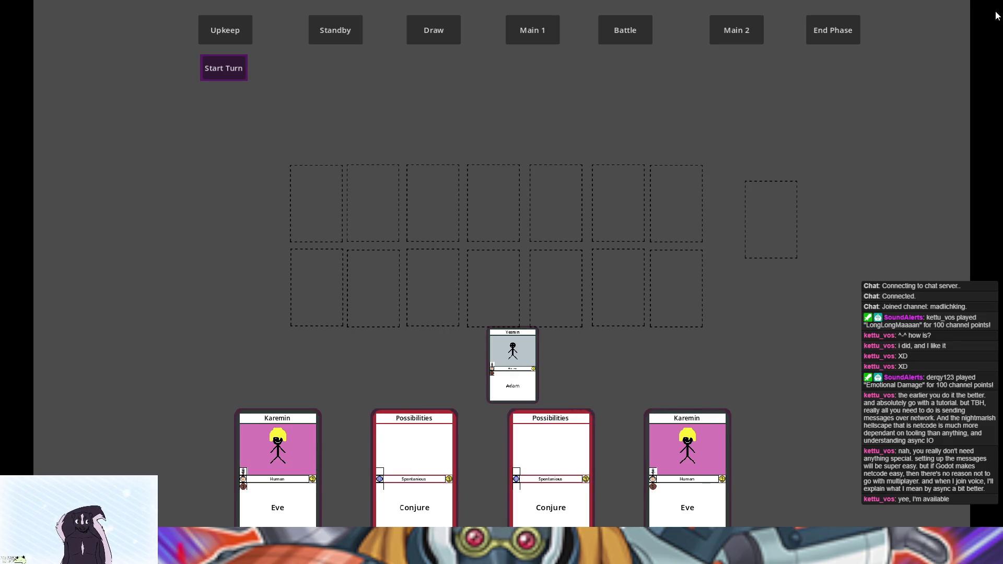
key("F8")
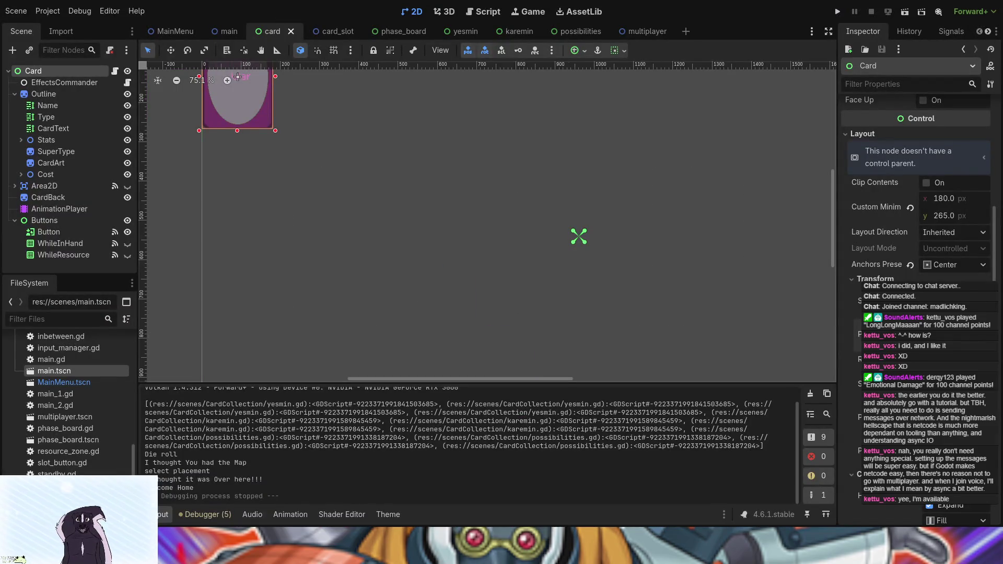
key("ctrl+z")
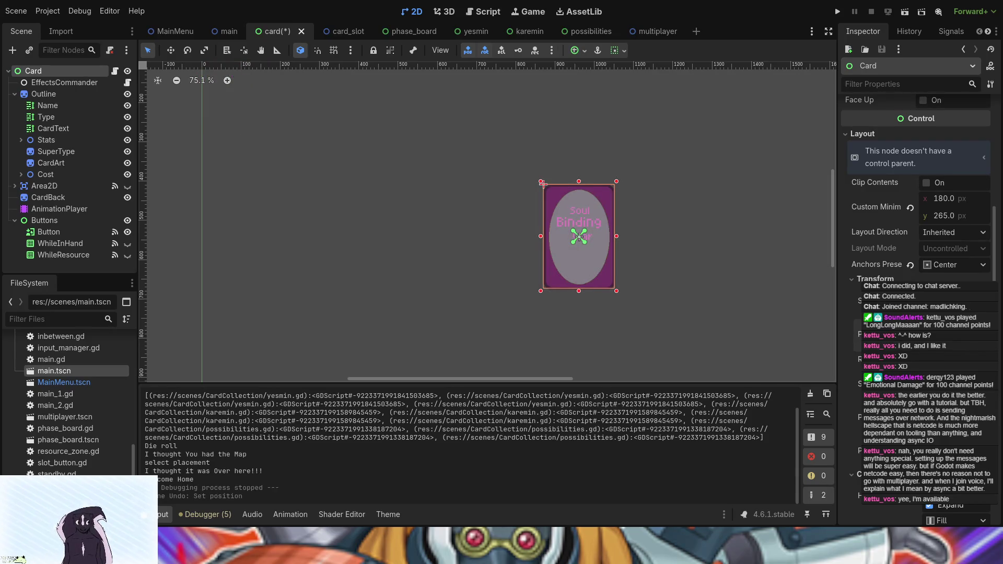
Step: Flip from the main scene back to the card scene, then return to the card_manager.gd script
left_click(218, 33)
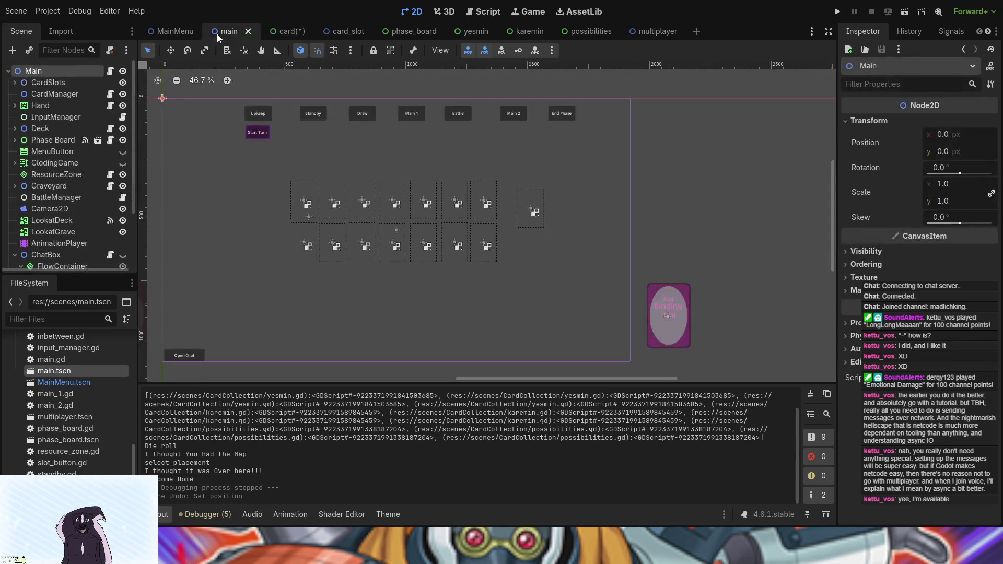
left_click(298, 34)
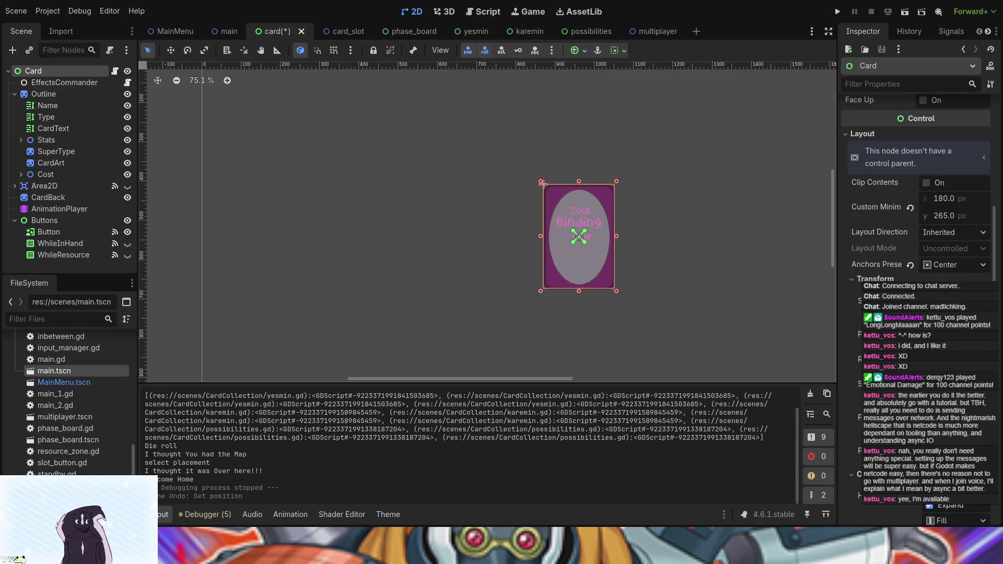
left_click(483, 12)
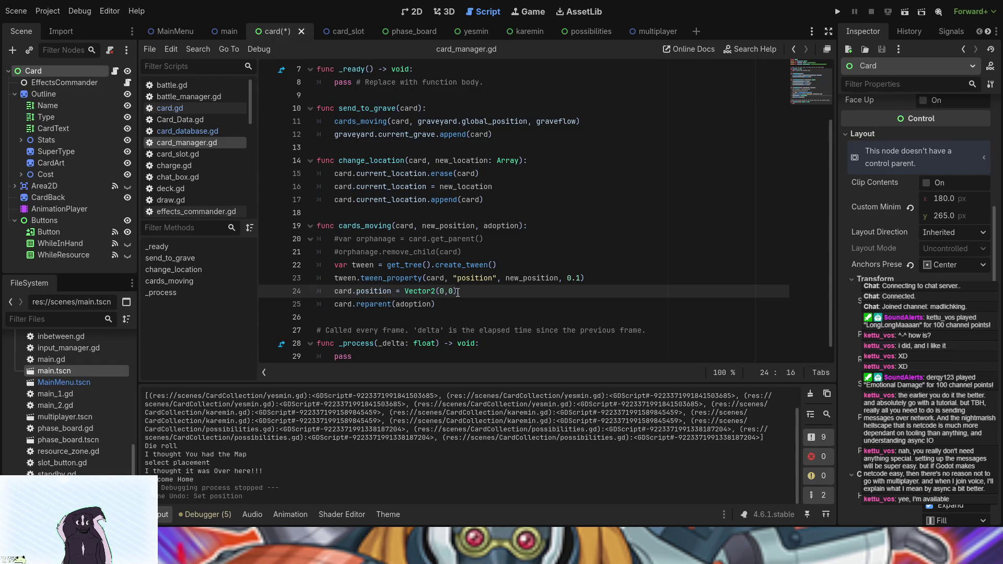
Step: Try pasting the scene lookup over Vector2's 0,0 on line 24, then undo back to 0,0
left_click_drag(454, 291, 441, 293)
type("main = get_tree().get_current_scene()")
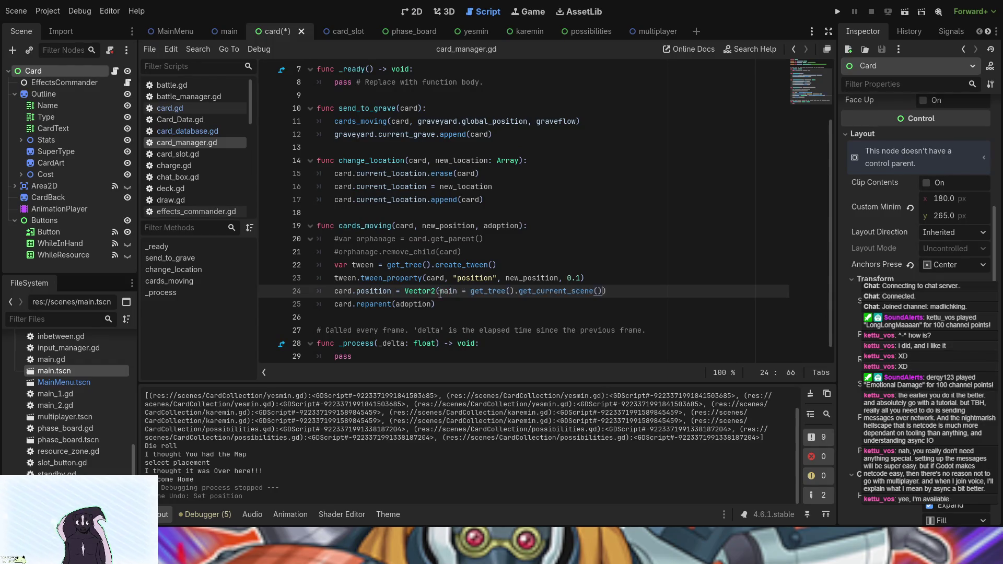
key("ctrl+z")
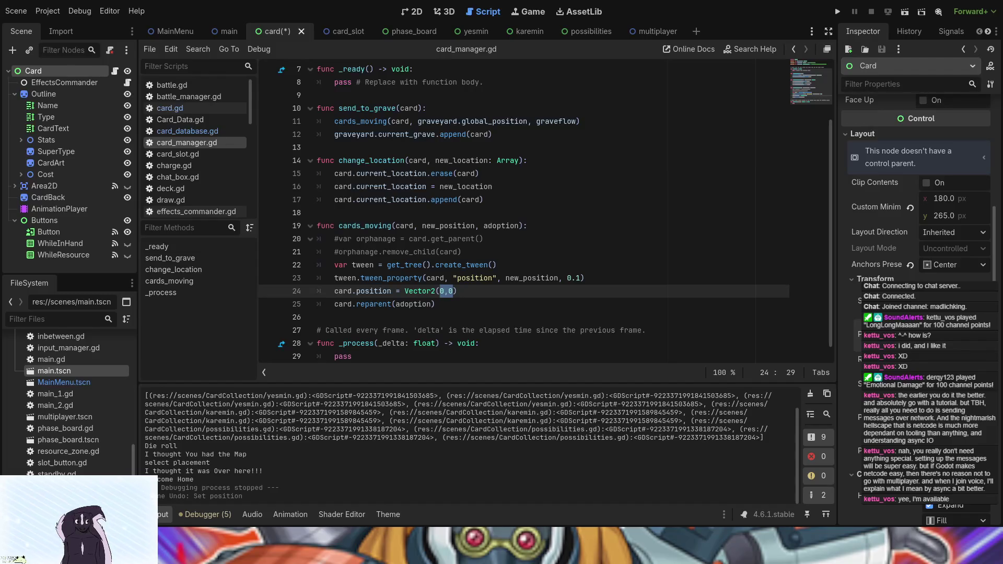
key("ctrl+z")
left_click(445, 294)
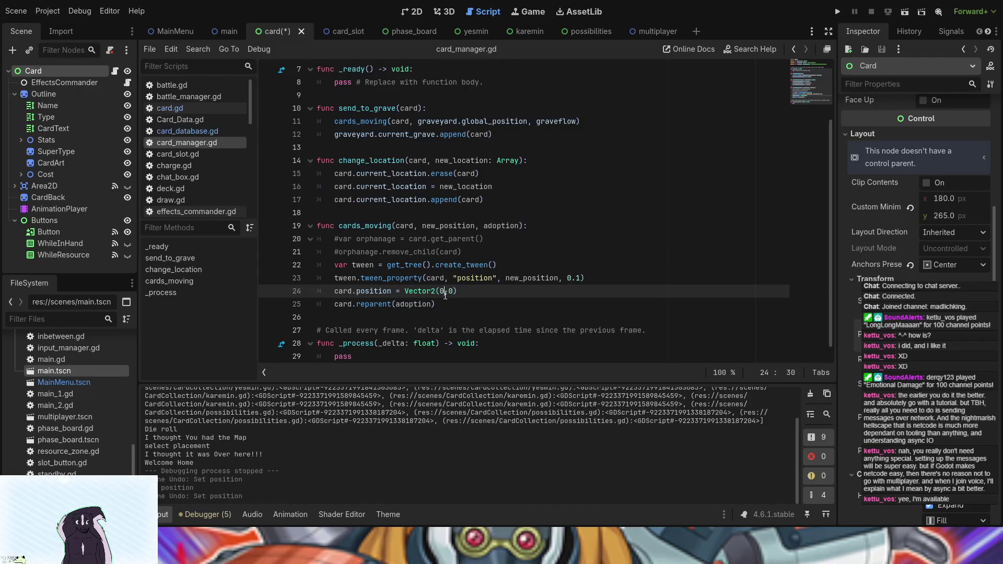
left_click_drag(454, 294, 441, 295)
type("main = get_tree().get_current_scene()")
key("ctrl+z")
Step: Change the card position to Vector2(870.0, 407.5) and run the game
left_click(444, 291)
key("BackSpace")
type("870.0")
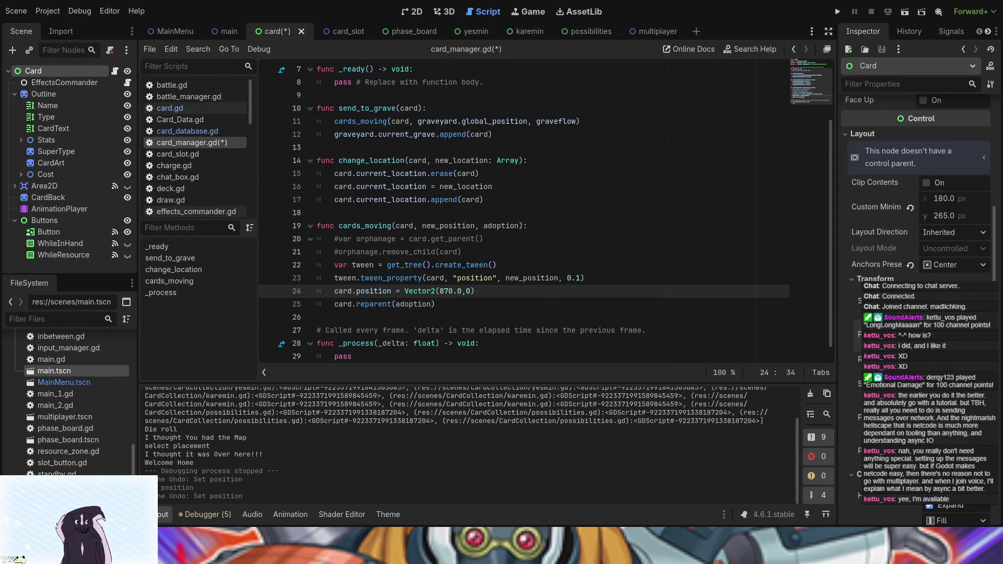
left_click(472, 291)
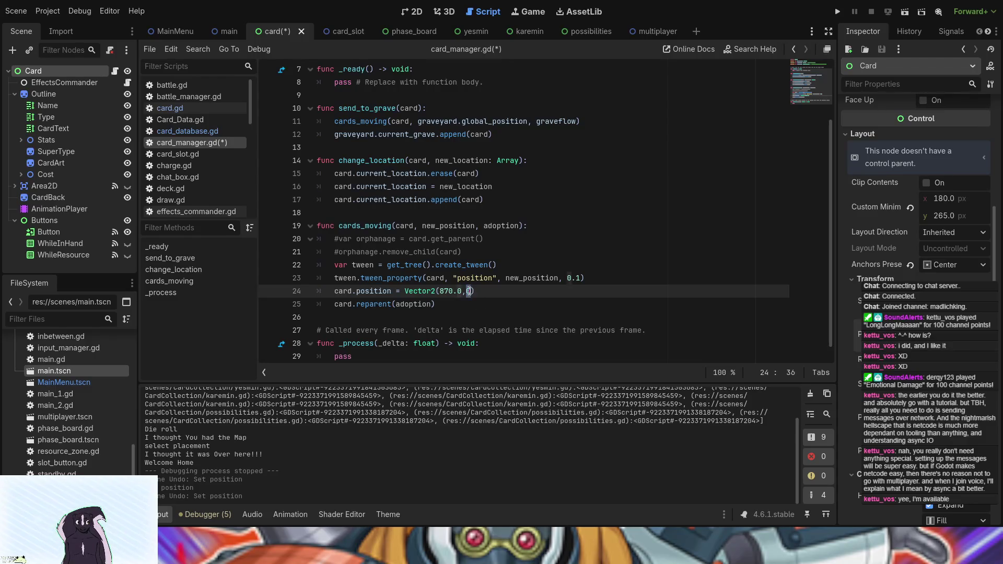
type("407.5")
left_click(837, 13)
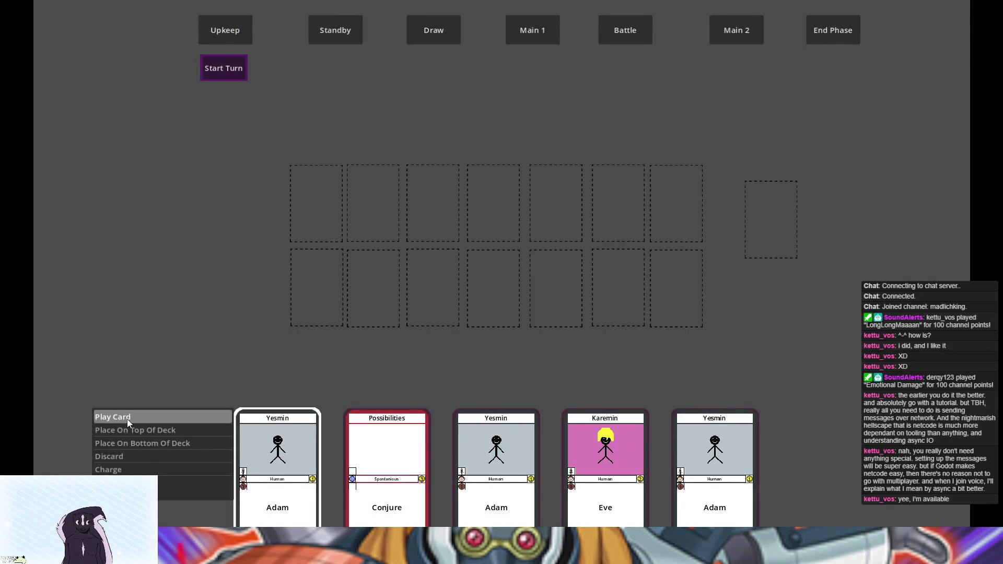
Step: Play a card from the hand into a field slot, then close the game
left_click(129, 416)
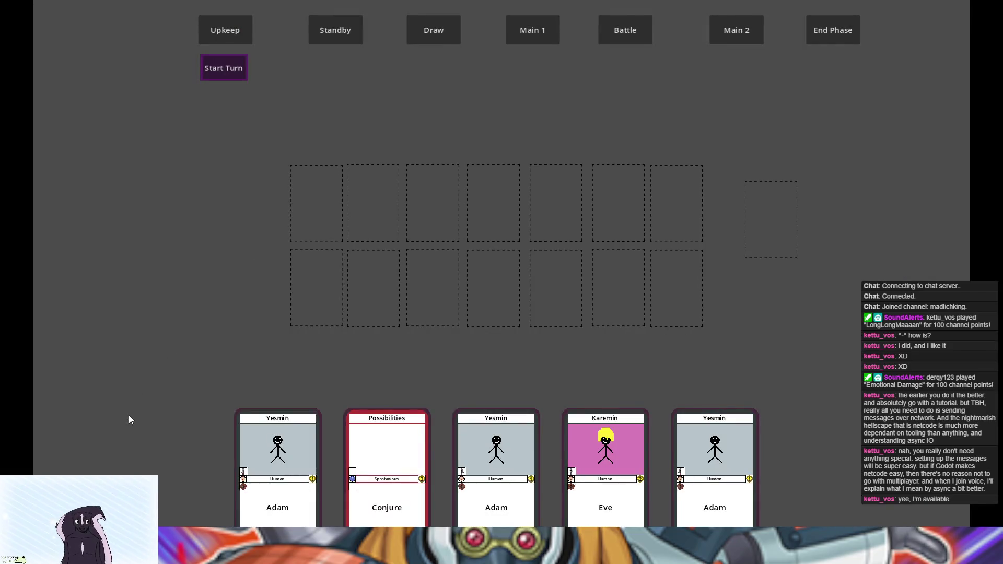
left_click(324, 195)
left_click(274, 173)
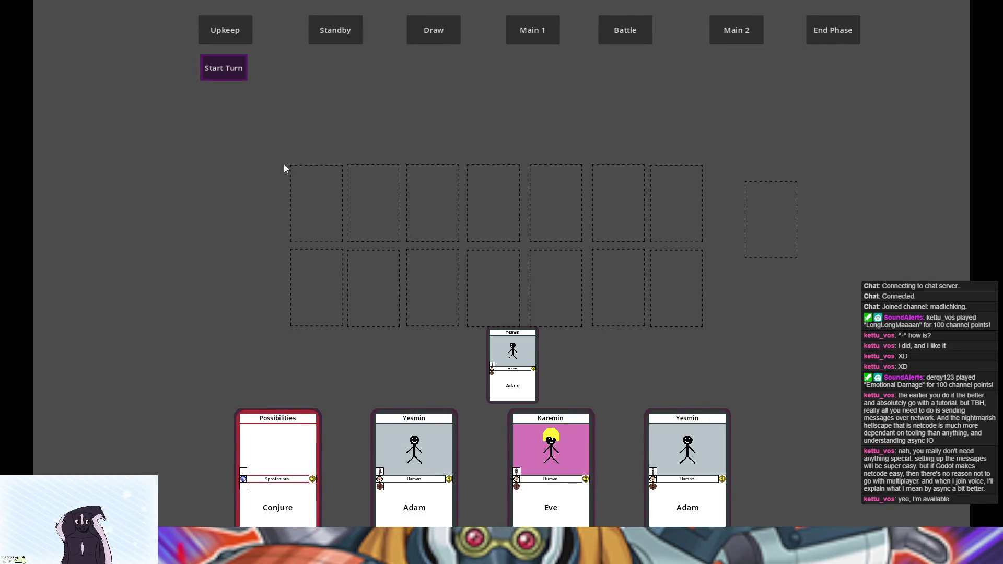
key("alt+F4")
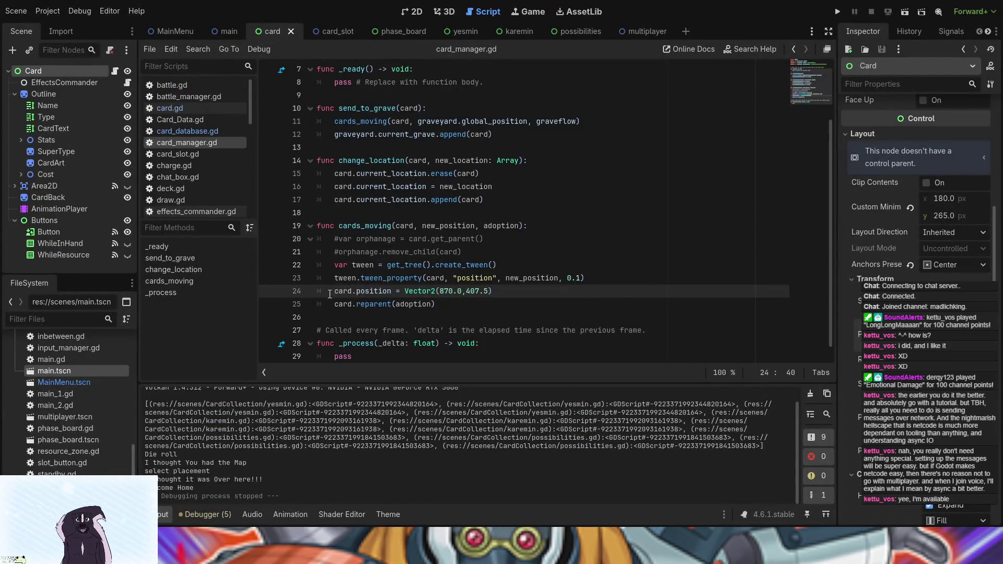
Step: Comment out the card.position line 24, rerun with F5, play the Adam card, and close the game
key("Home")
type("#")
key("F5")
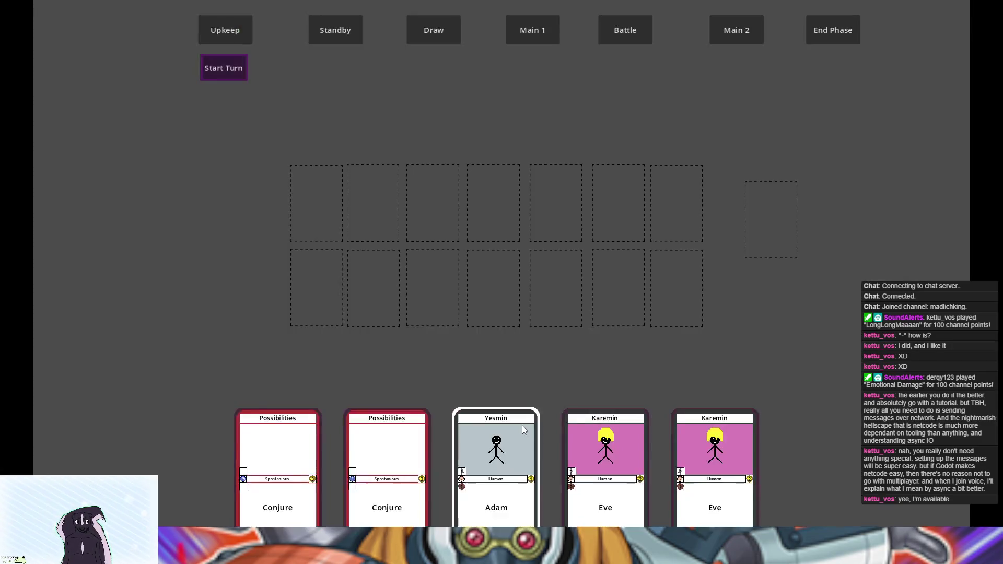
left_click(421, 416)
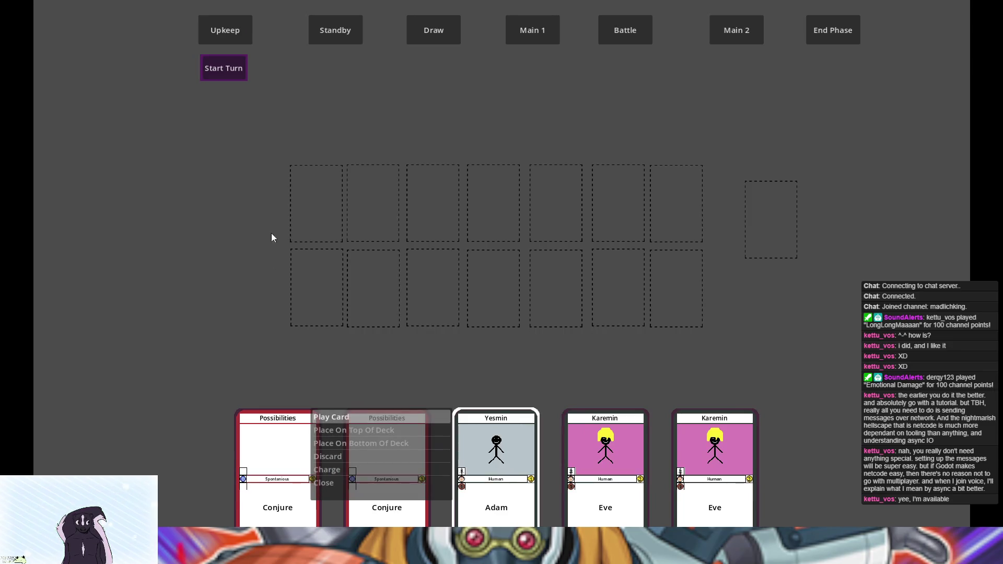
left_click(337, 416)
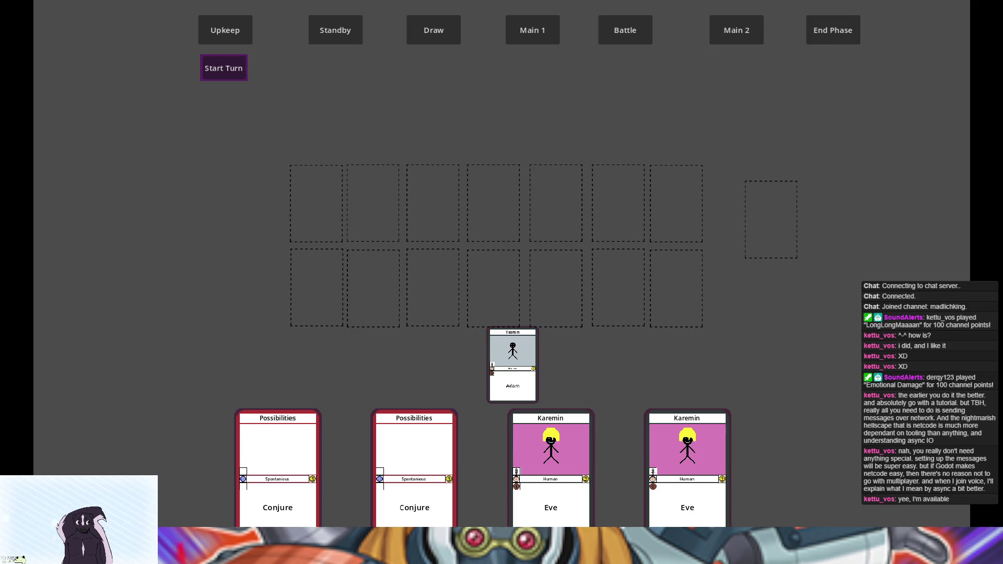
key("alt+F4")
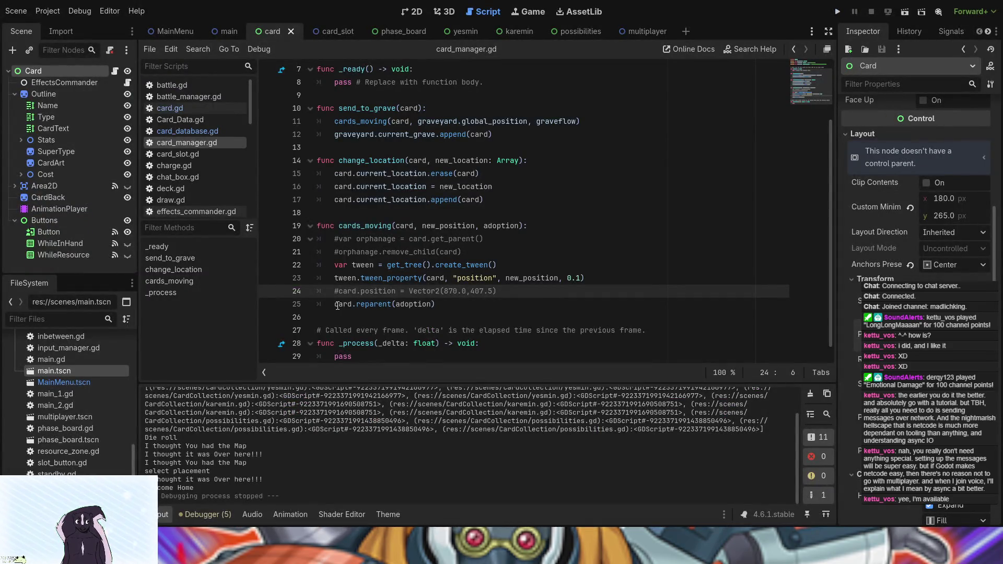
Step: Comment out the tween_property and tween creation lines, save card_manager.gd, and switch to the multiplayer scene
left_click(335, 278)
key("ctrl+k")
key("Up")
key("ctrl+k")
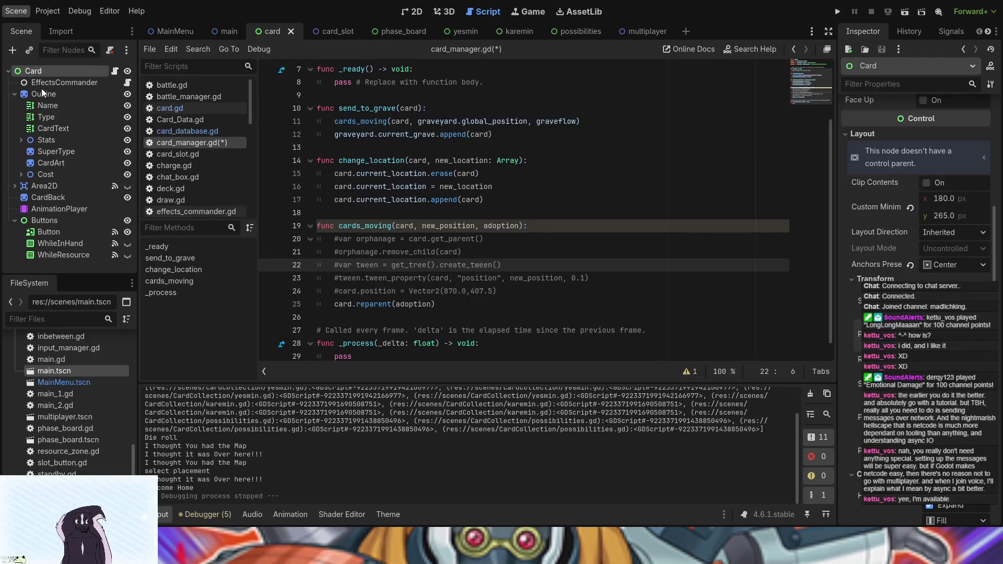
key("ctrl+s")
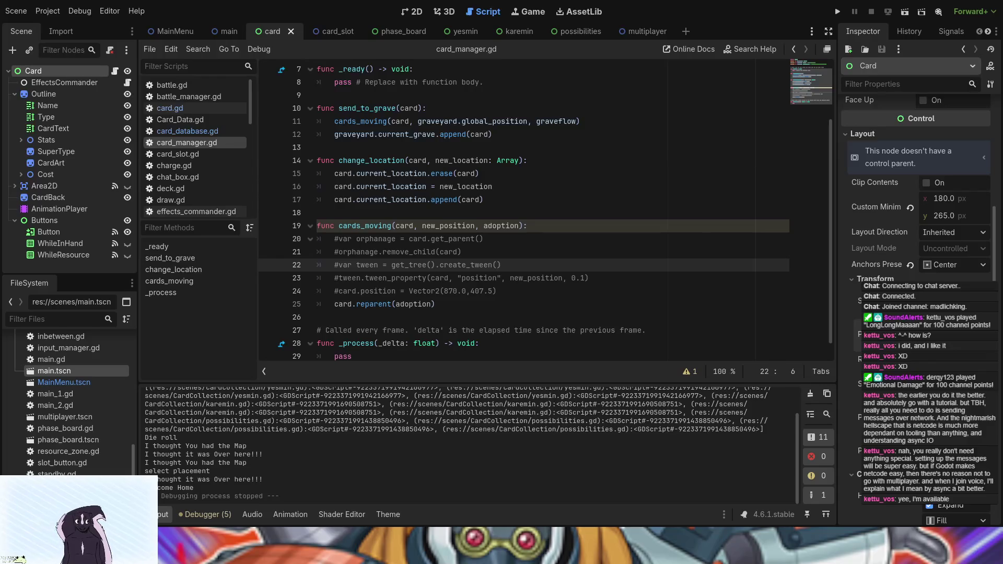
left_click(643, 32)
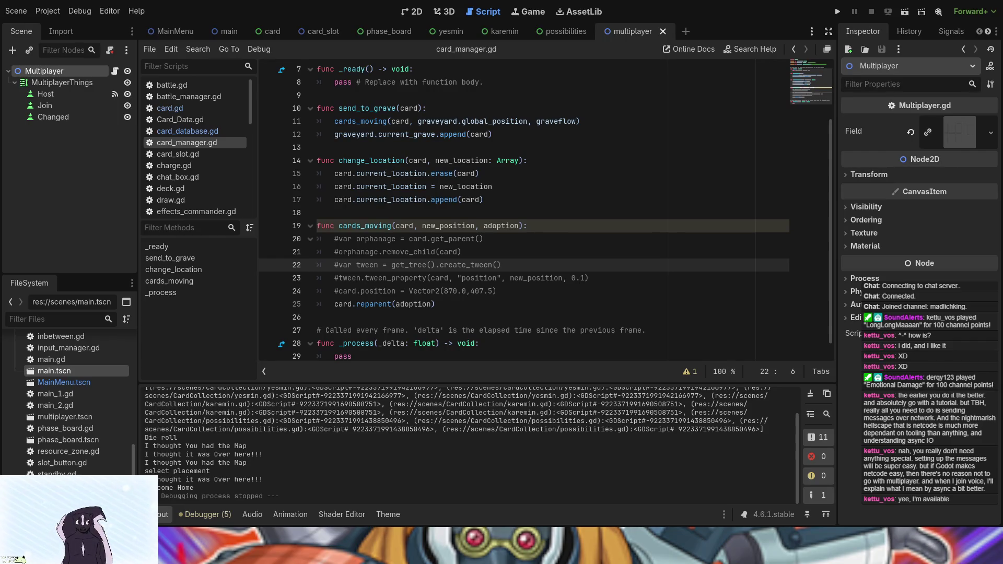
left_click(58, 104)
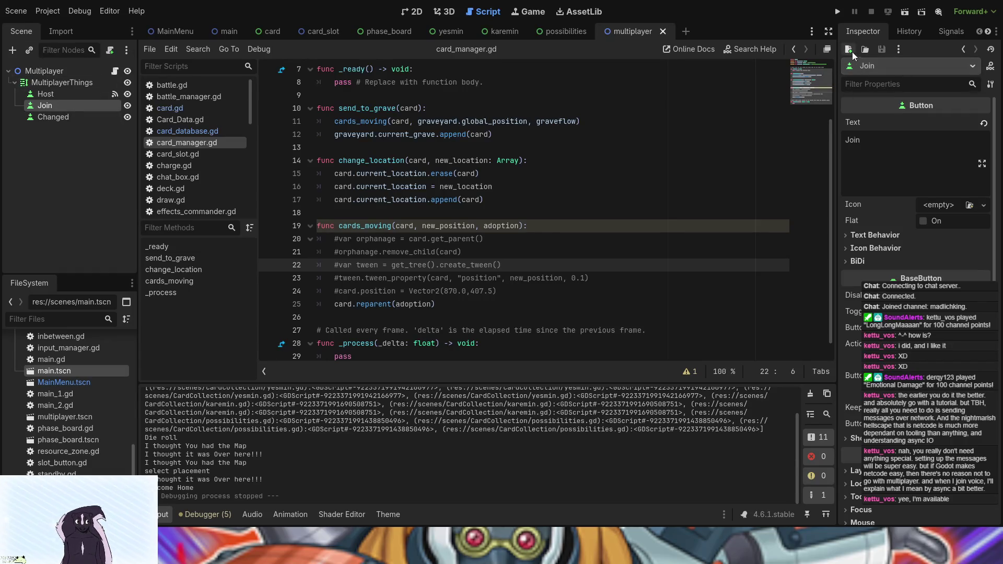
Step: Select the Join button node and connect its pressed signal to a new _on_join_pressed function
left_click(63, 116)
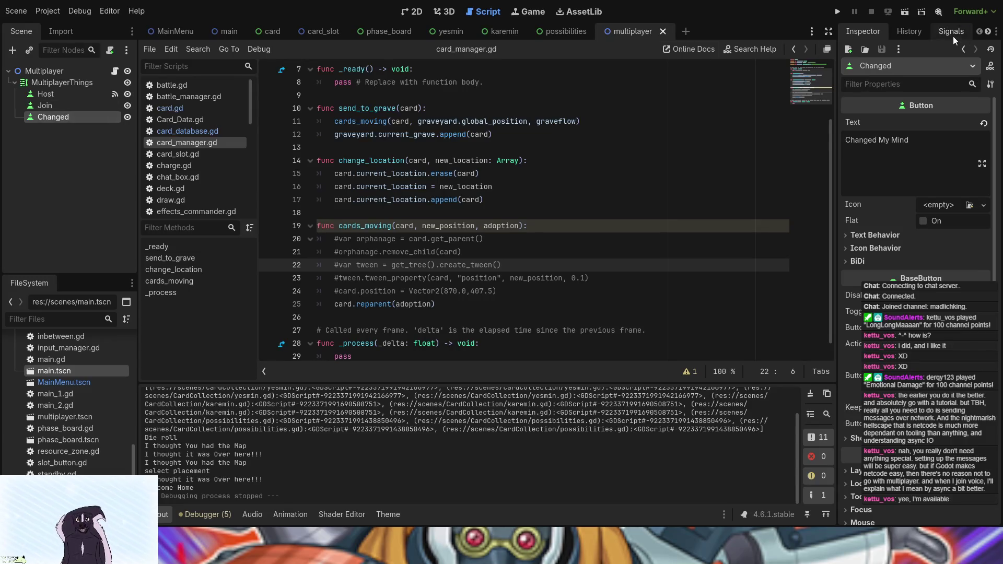
left_click(52, 105)
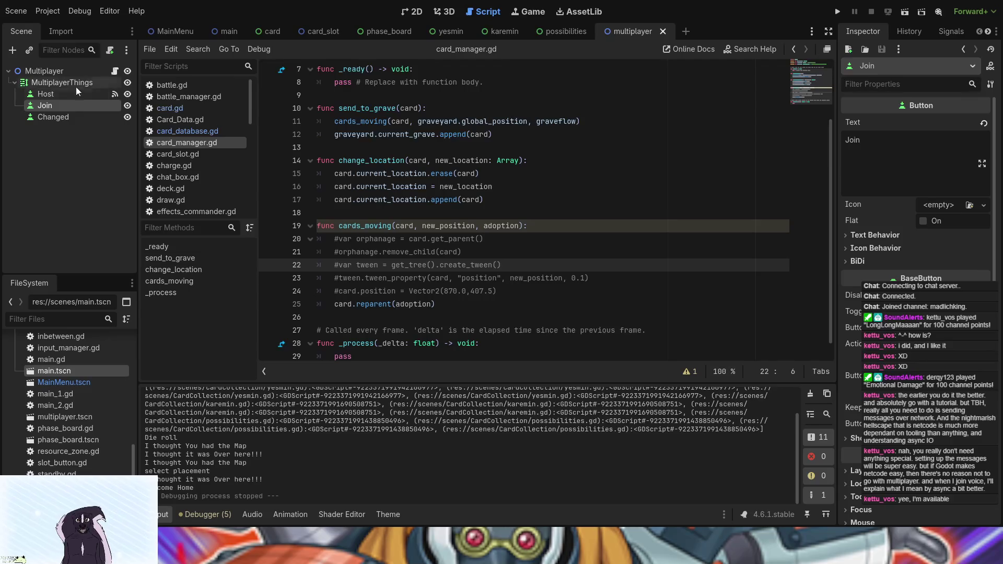
left_click(960, 36)
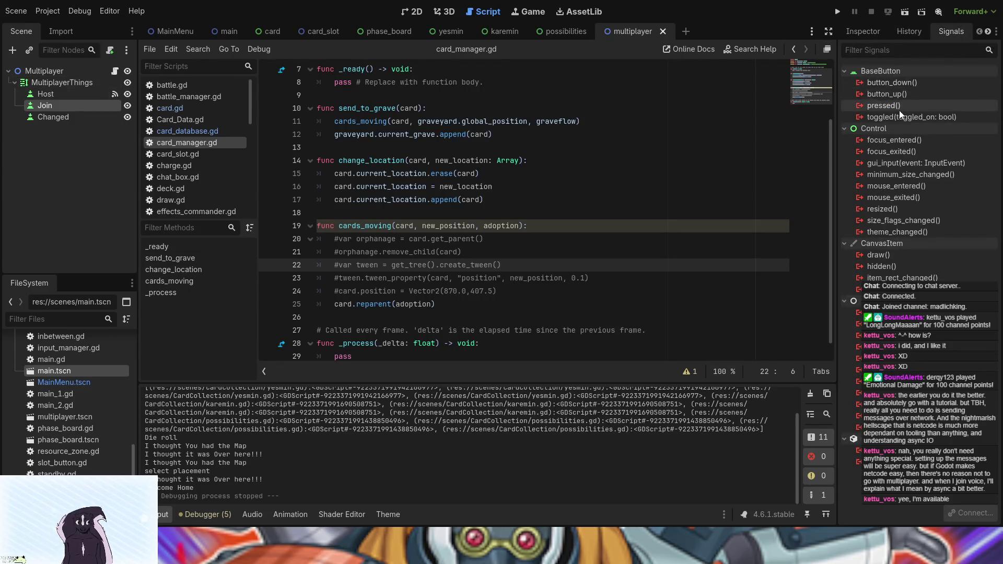
left_click(450, 390)
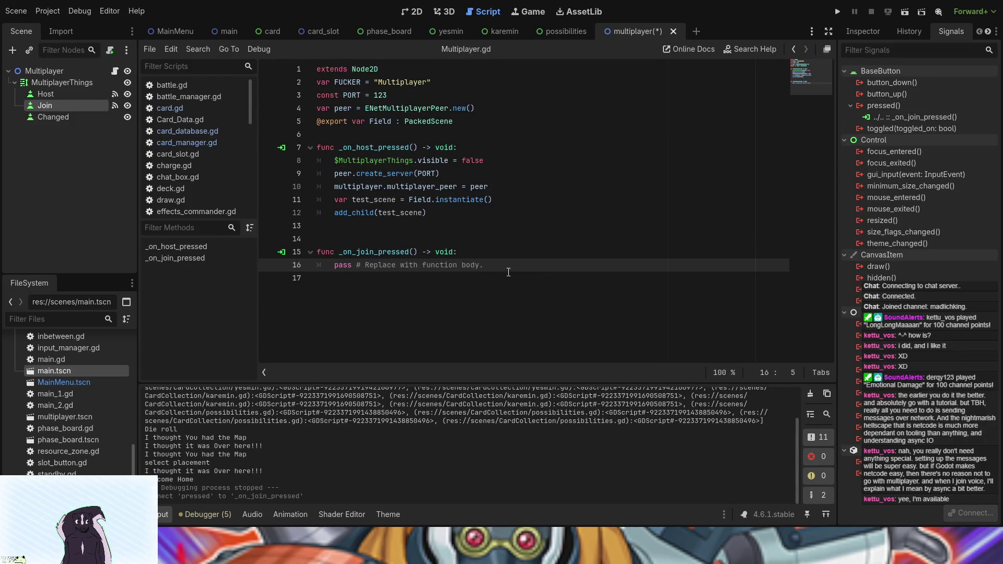
Step: Replace pass in _on_join_pressed with the line hiding MultiplayerThings, then start a new line
mouse_move(485, 161)
left_mouse_down()
mouse_move(386, 174)
mouse_move(353, 162)
left_mouse_up()
key("ctrl+c")
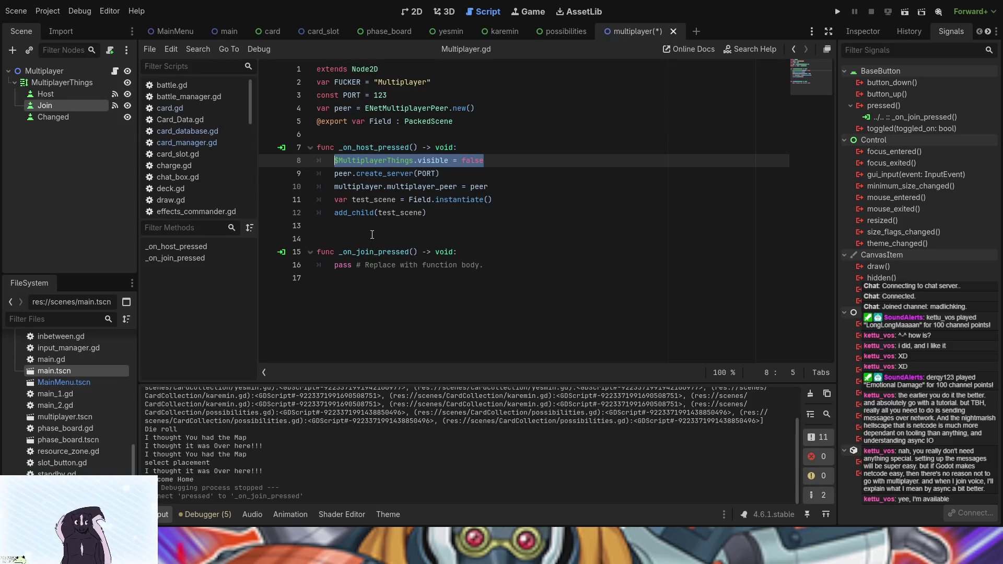
left_click_drag(514, 266, 335, 271)
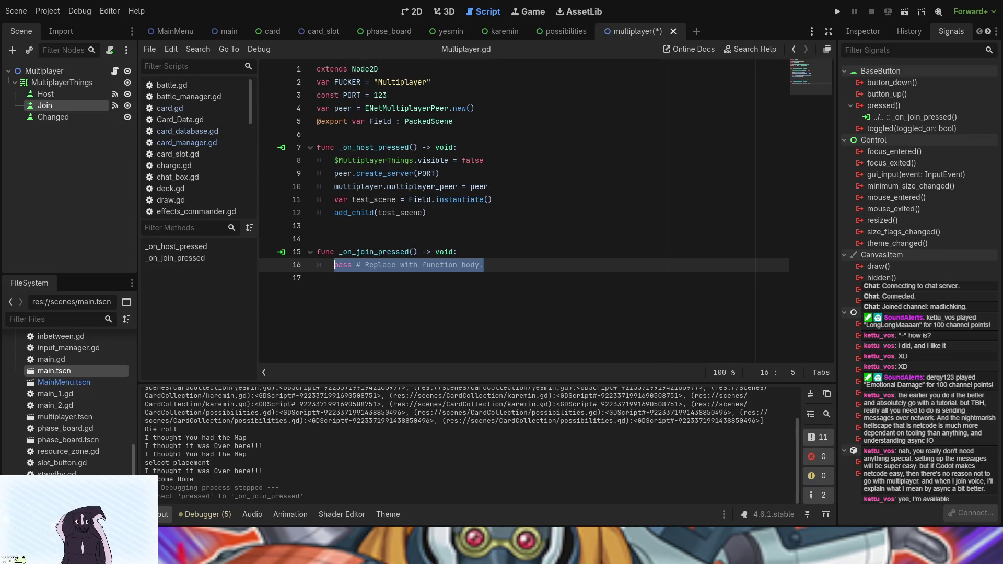
key("ctrl+v")
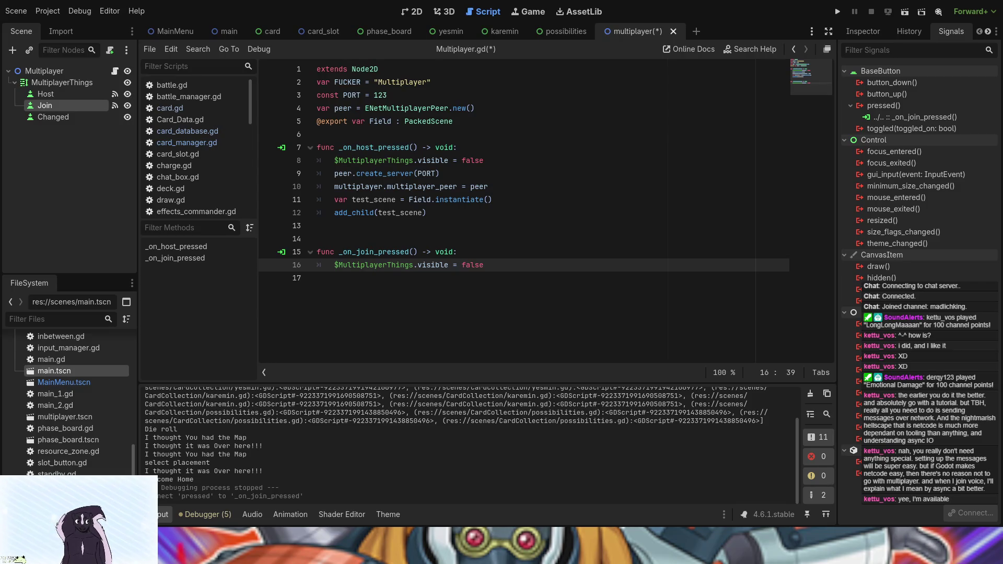
key("Return")
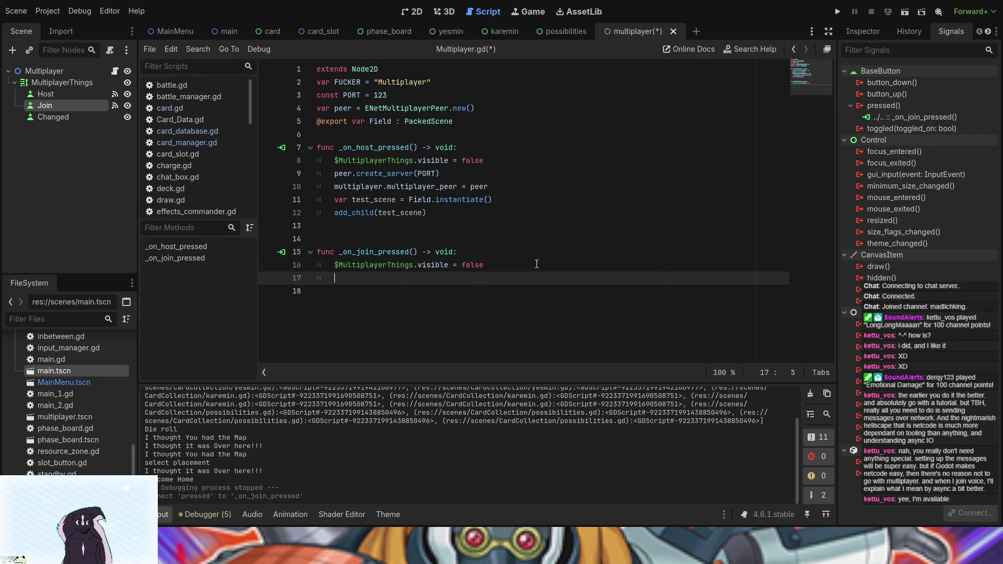
Step: Add a peer.create_client call with a first attempt at the server address argument
type("peer")
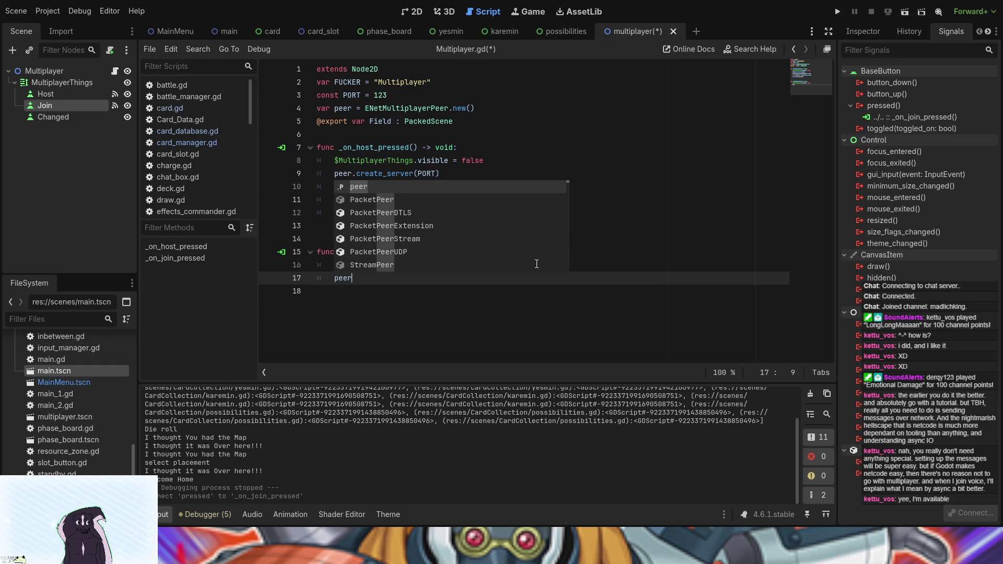
type(".cre")
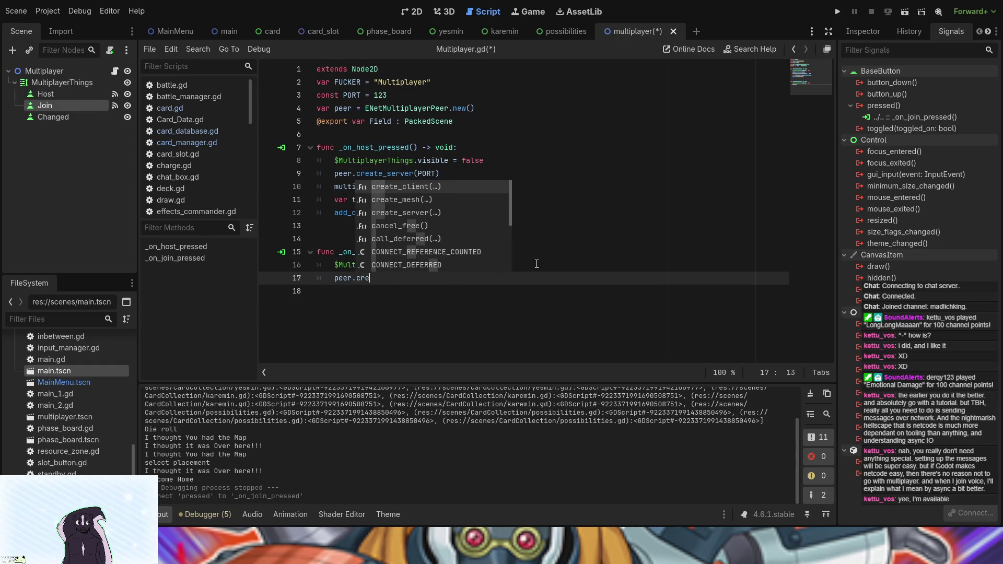
key("Return")
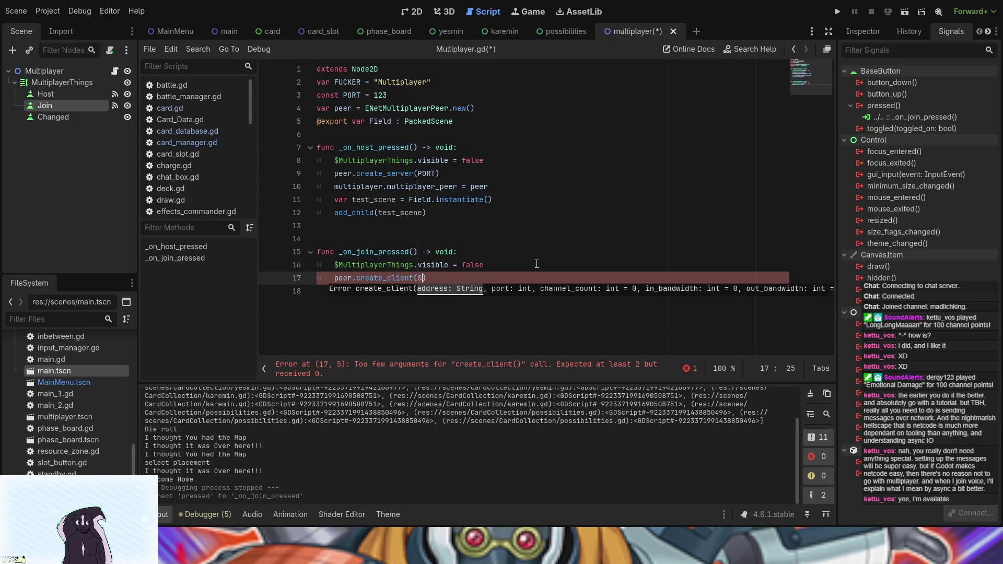
type("Server")
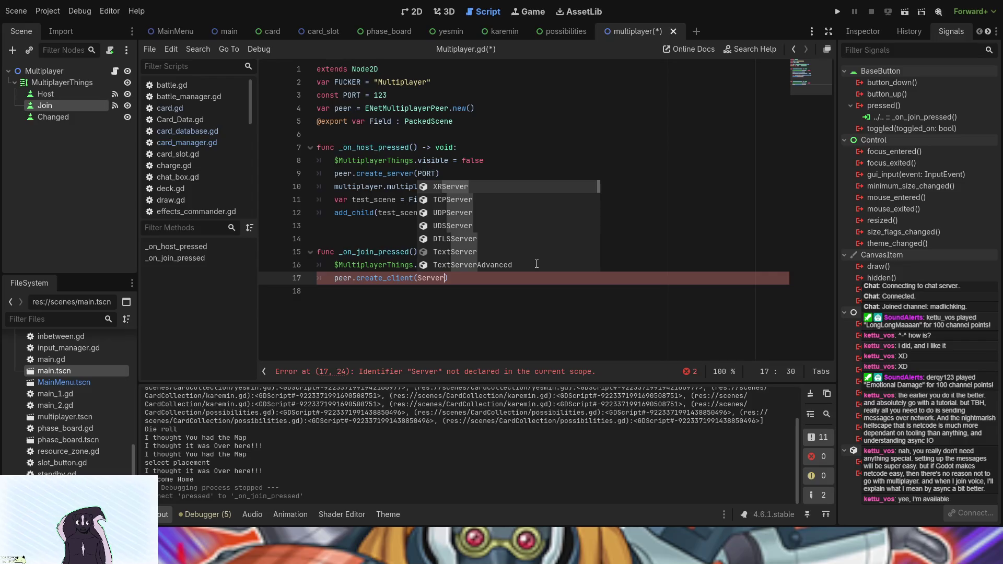
type("A")
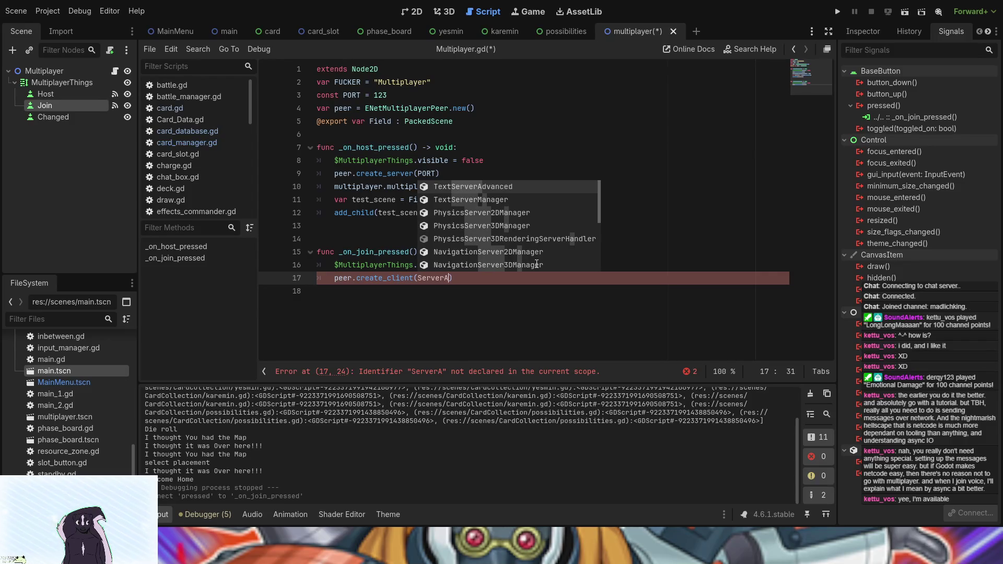
type("dder")
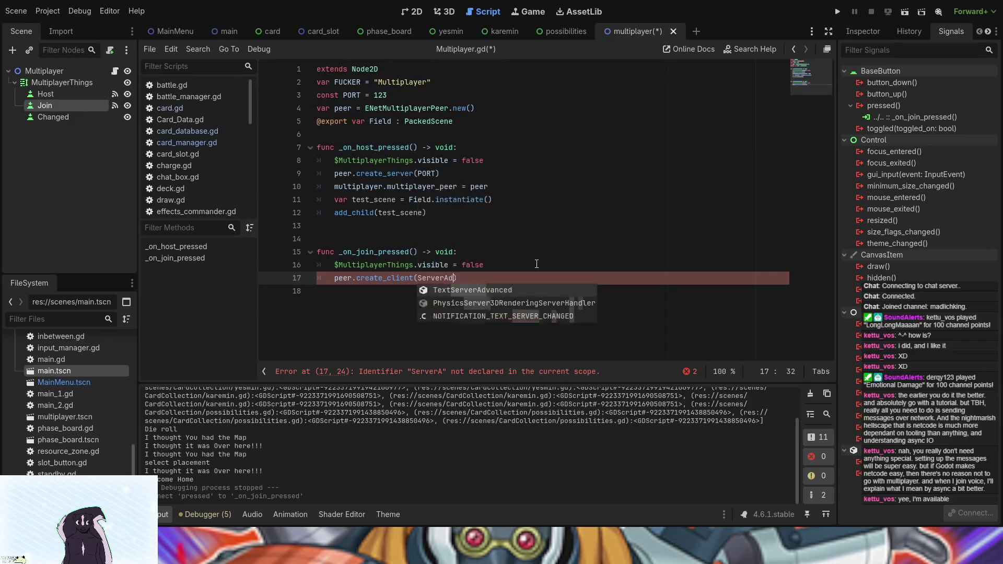
key("BackSpace")
key("BackSpace")
type("ress")
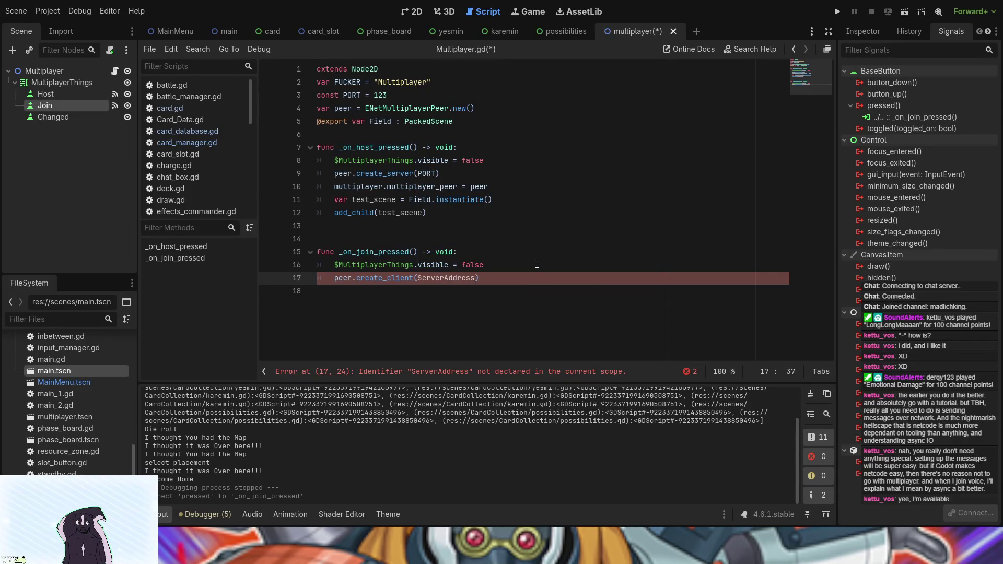
key("Left")
key("Left")
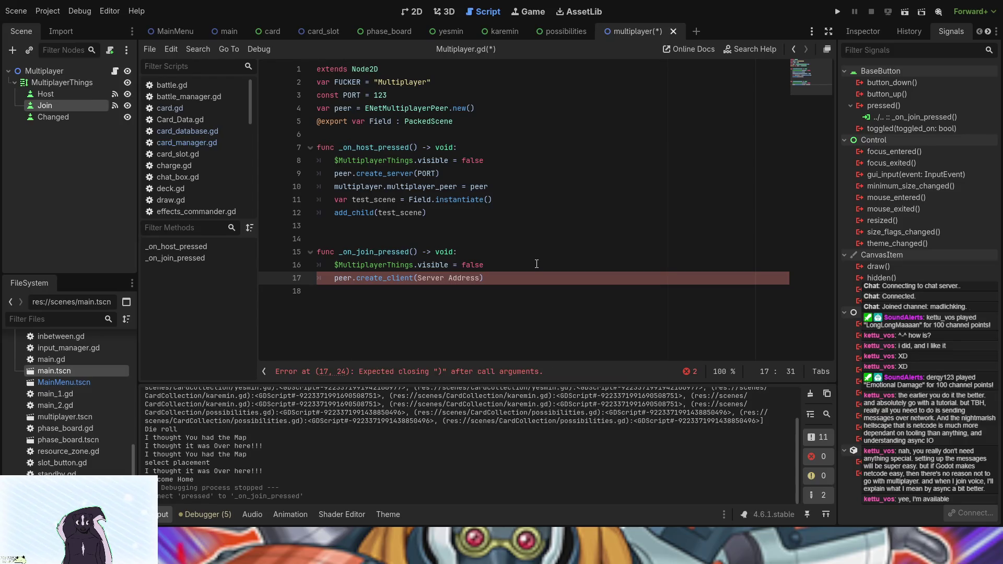
key("BackSpace")
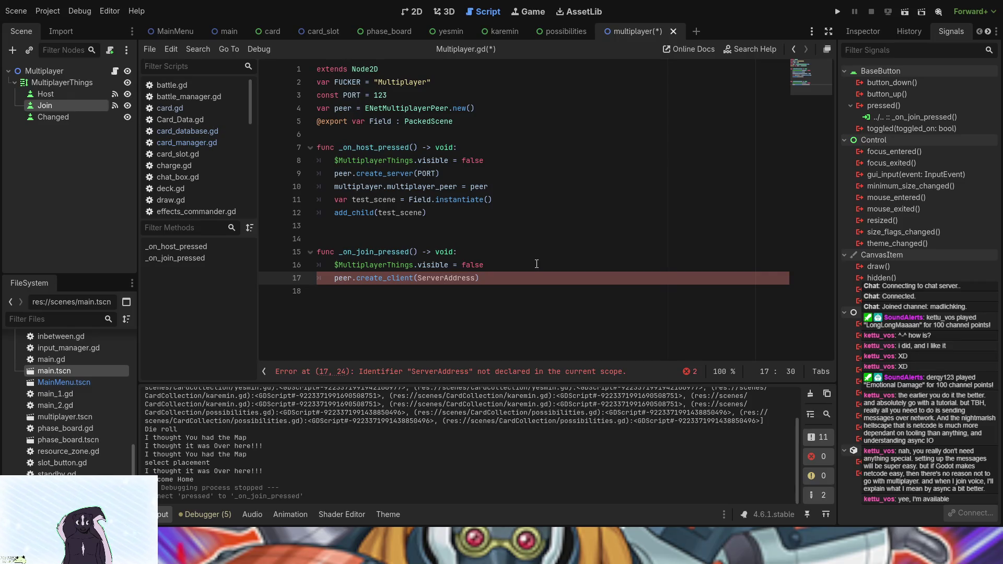
key("BackSpace")
key("BackSpace")
key("BackSpace")
type("DD")
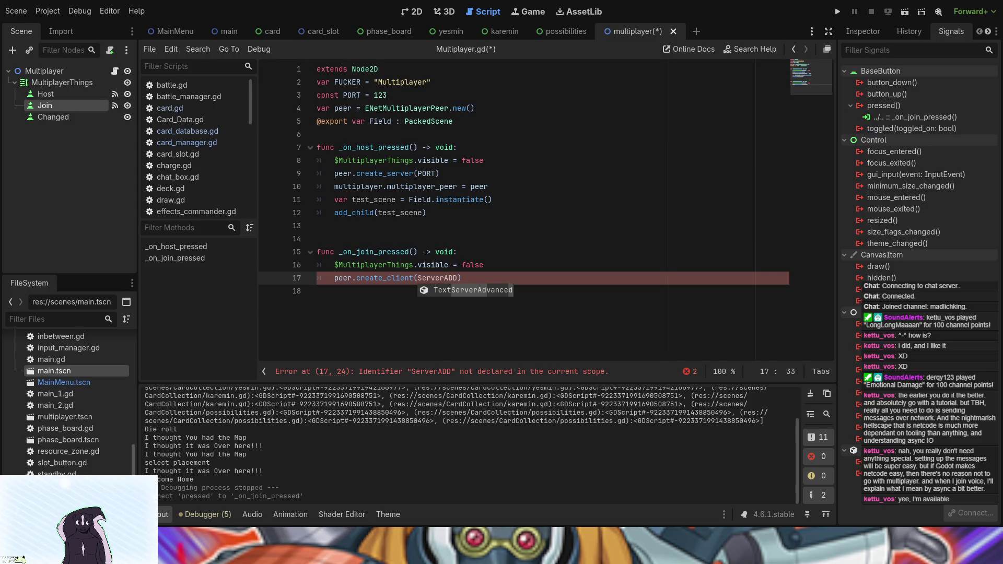
key("BackSpace")
key("BackSpace")
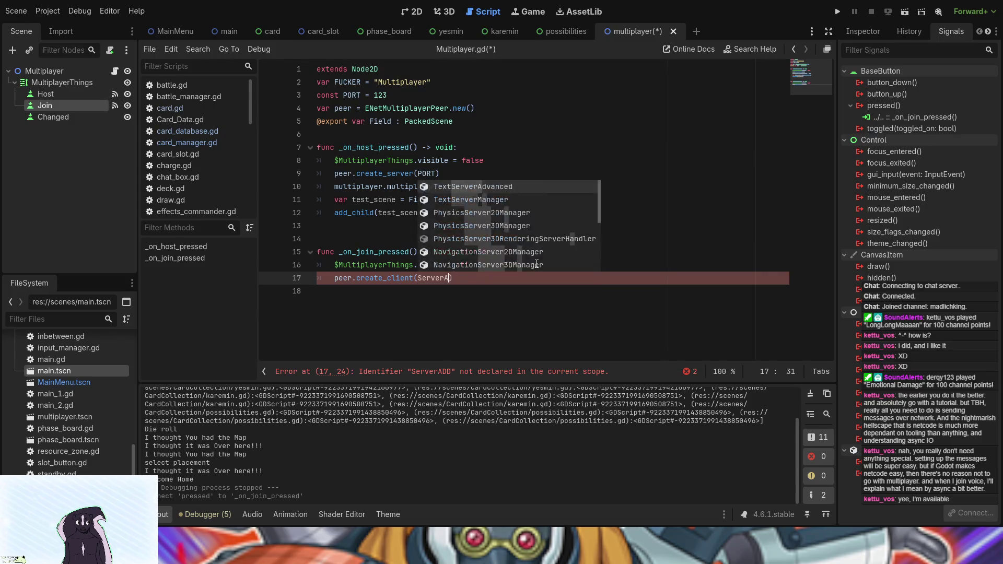
type("ddr")
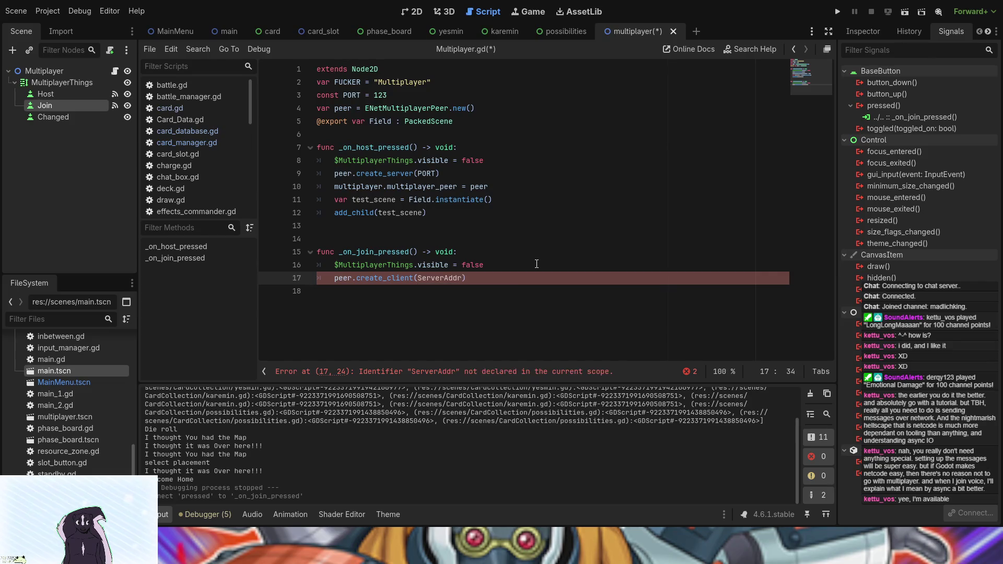
type("edd")
Step: Correct the argument to SERVER_ADDRESS and select it to copy for the top declarations
key("Left")
type("_")
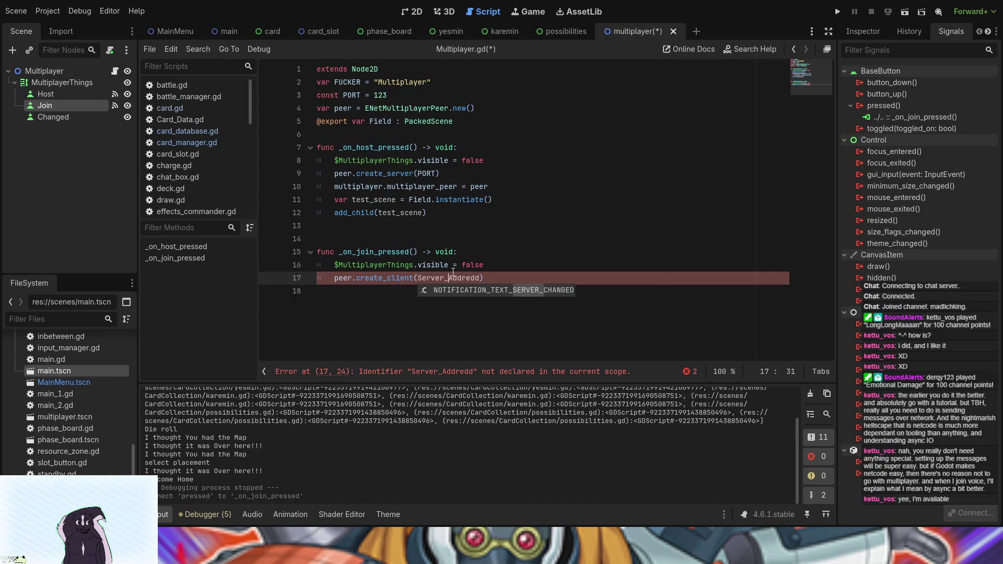
key("Right")
key("Right")
key("Right")
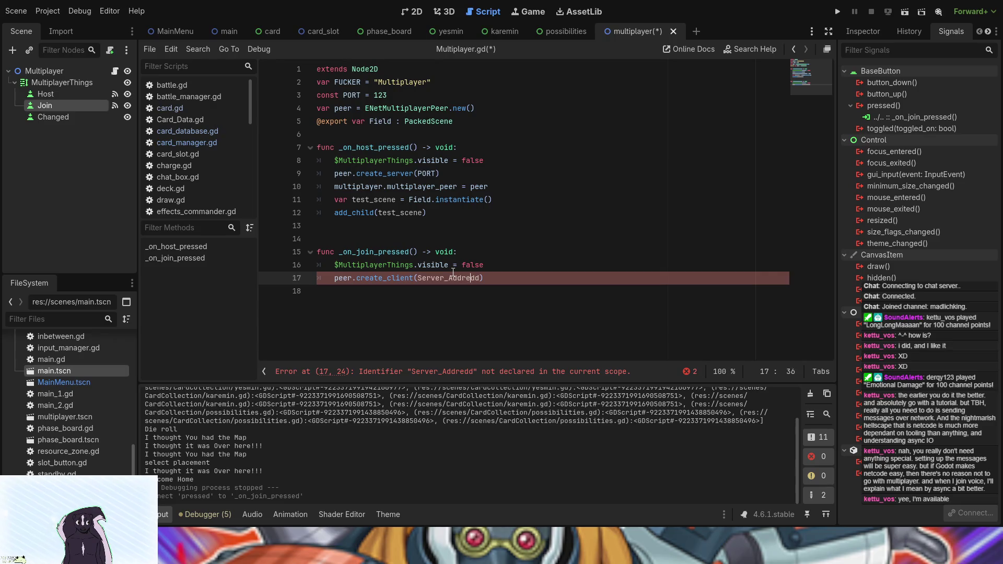
key("Delete")
key("Delete")
key("BackSpace")
key("BackSpace")
key("BackSpace")
type("DDRESS")
left_click_drag(445, 278, 424, 278)
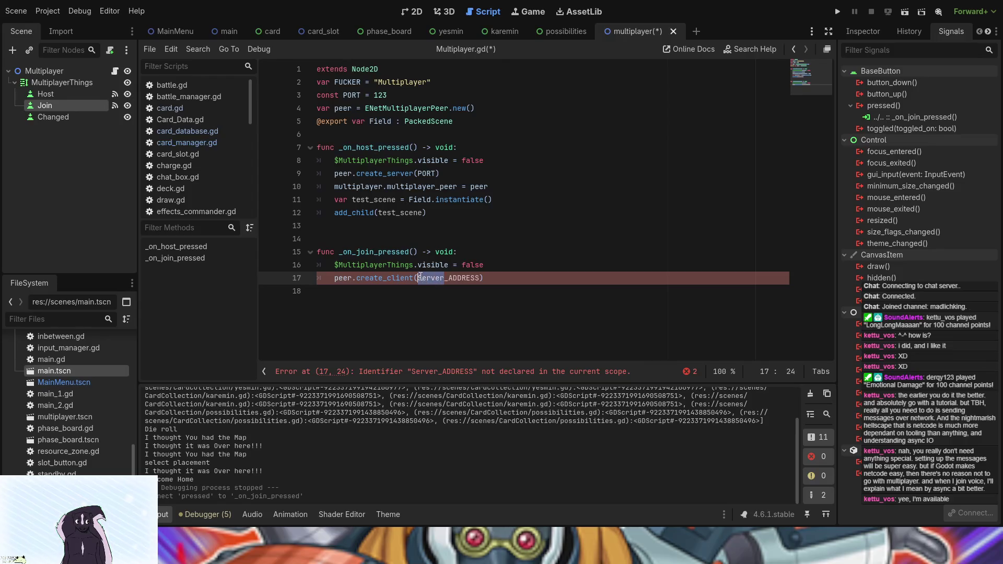
type("ER")
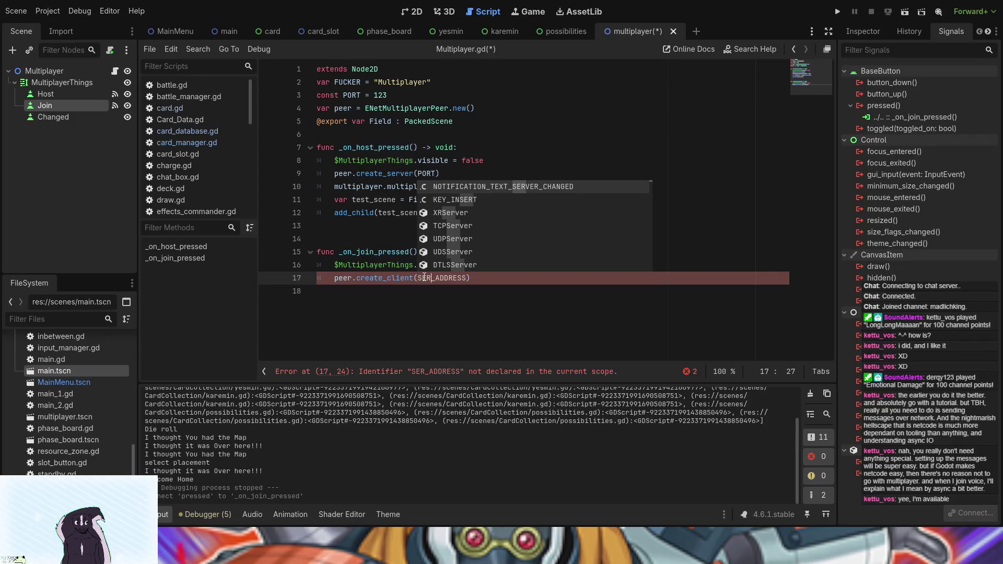
type("VER")
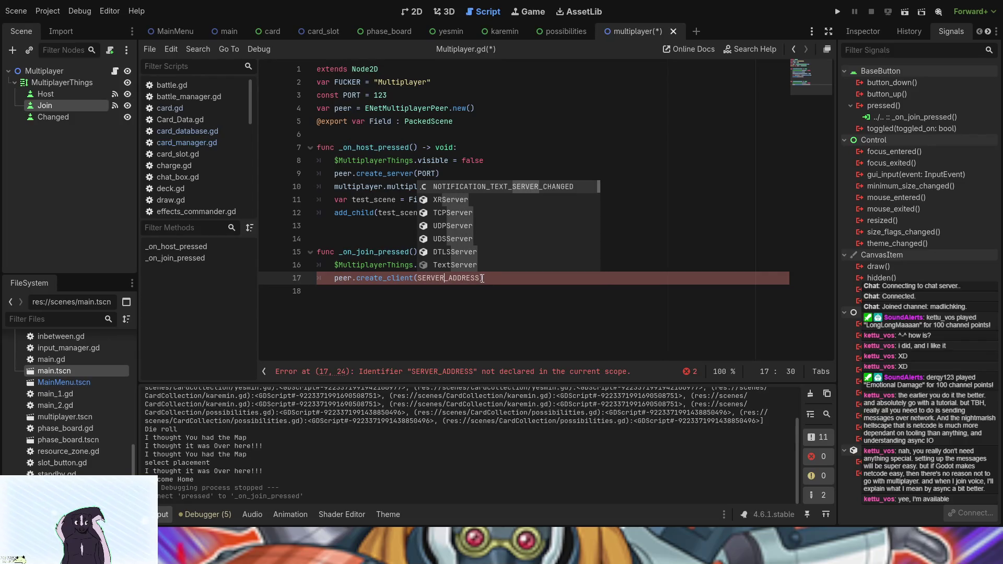
left_click(481, 278)
left_click_drag(482, 278, 418, 279)
key("ctrl+c")
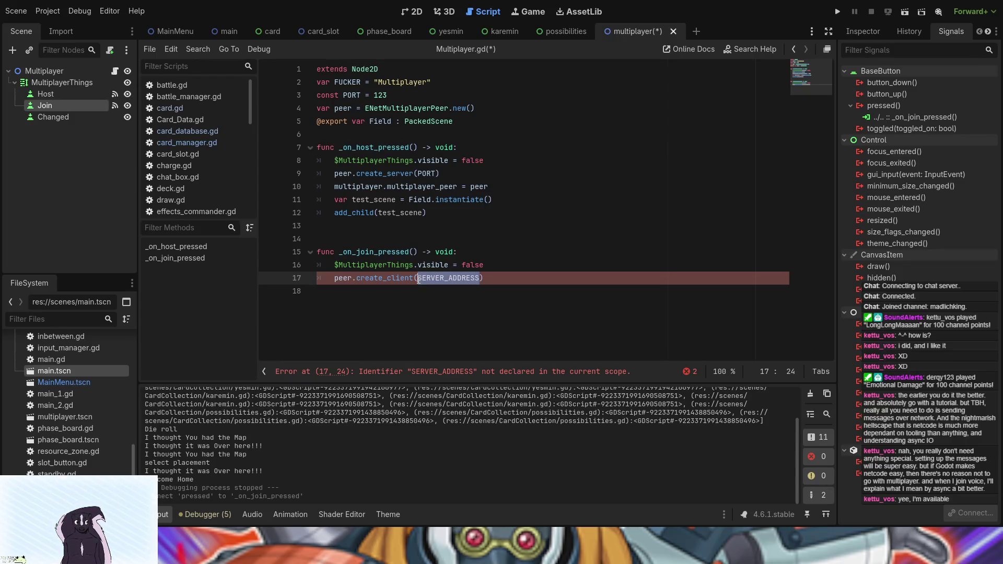
left_click(510, 108)
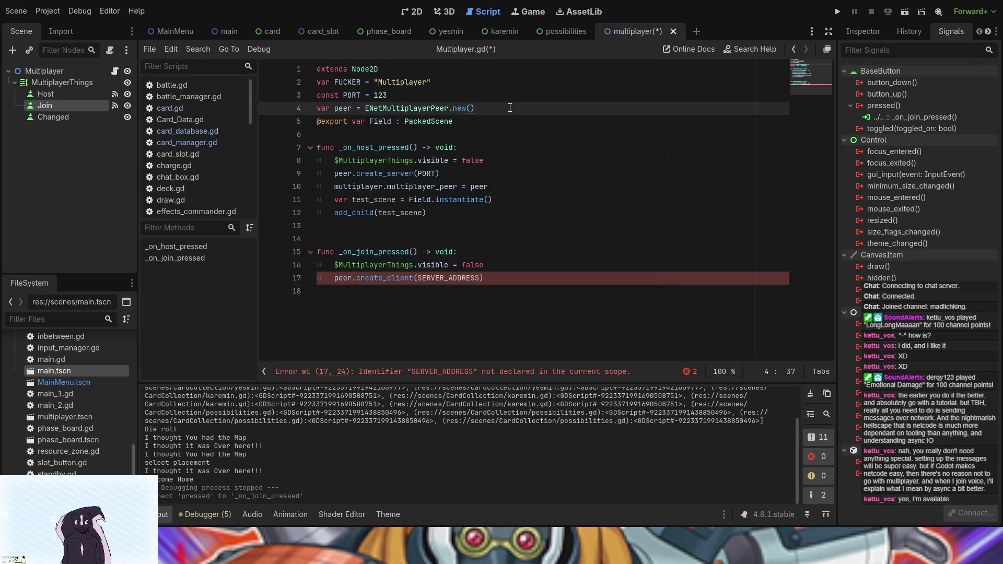
Step: Insert a blank line below the PORT constant and pass PORT as create_client's second argument
left_click(495, 82)
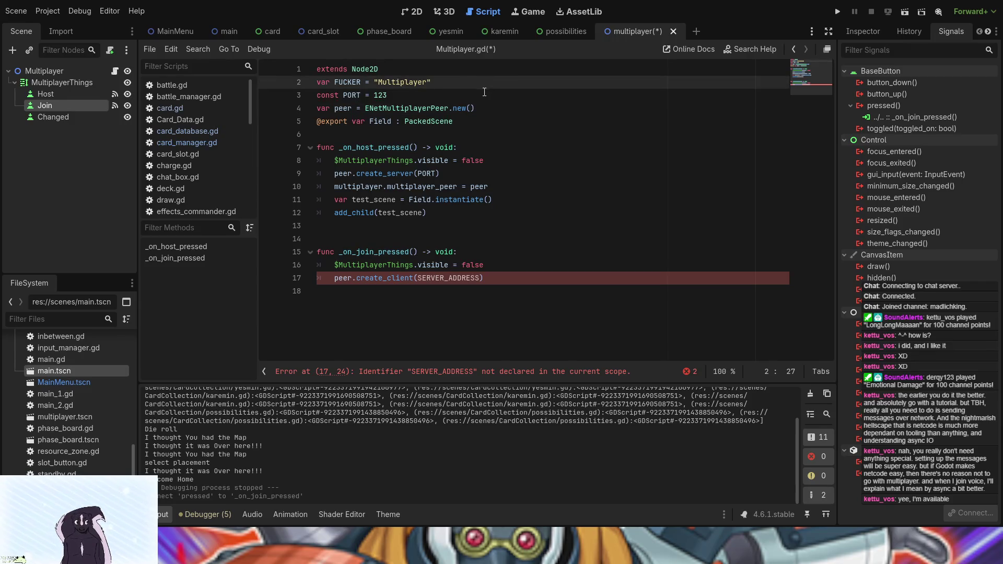
left_click(482, 95)
key("Return")
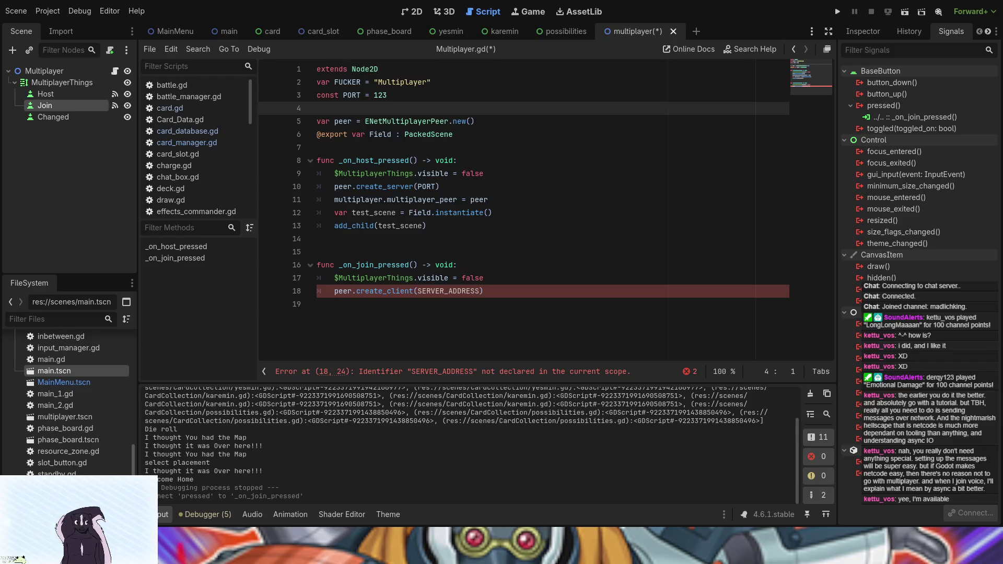
left_click(485, 291)
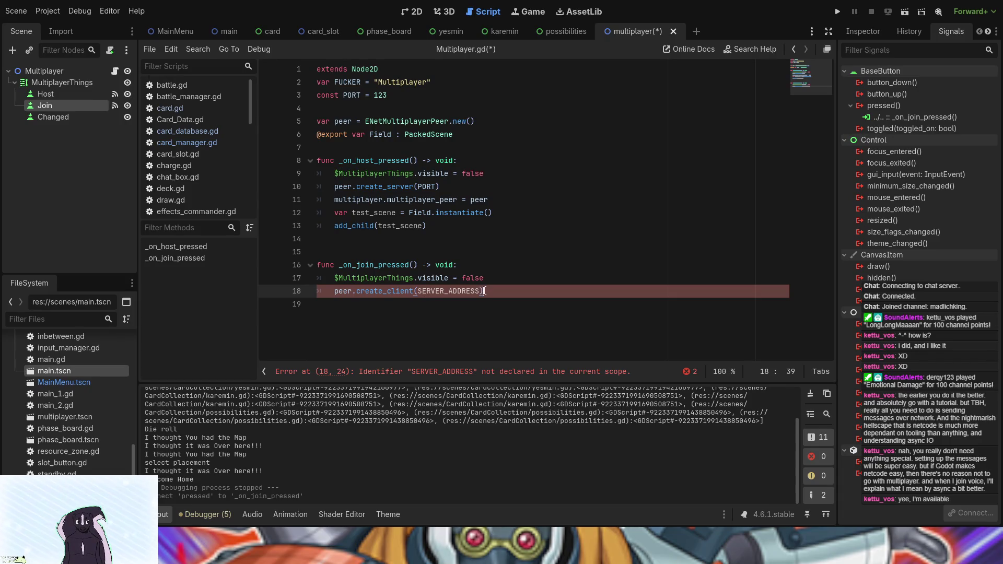
type(", PO")
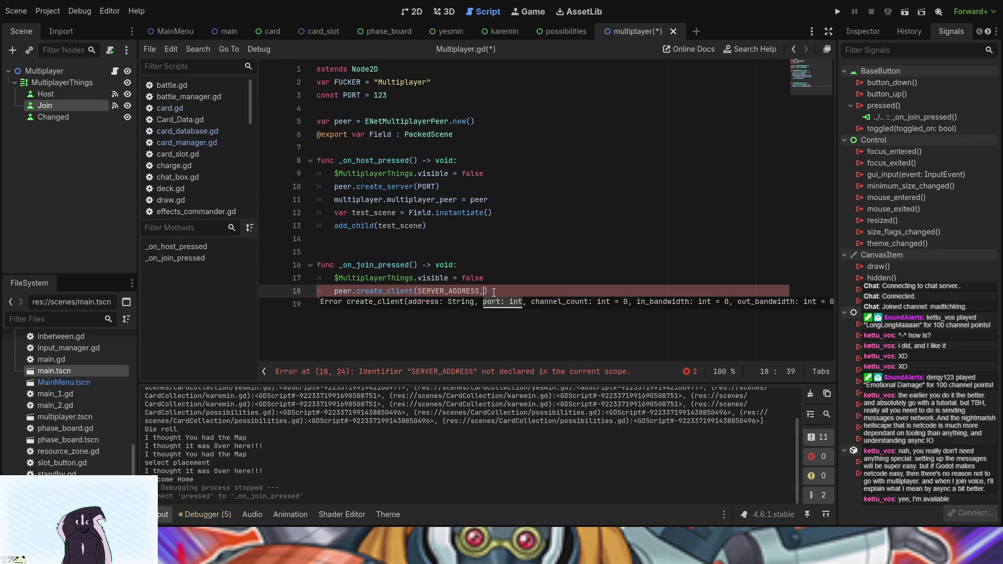
type("RT")
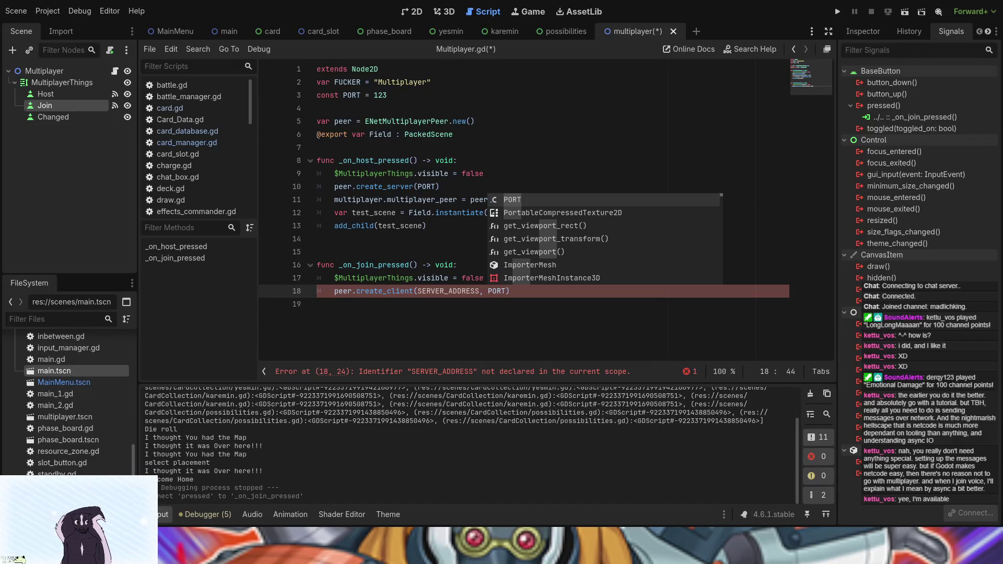
Step: Declare const SERVER_ADDRESS = "localhost" on line 4, removing the space from "local host"
left_click(403, 108)
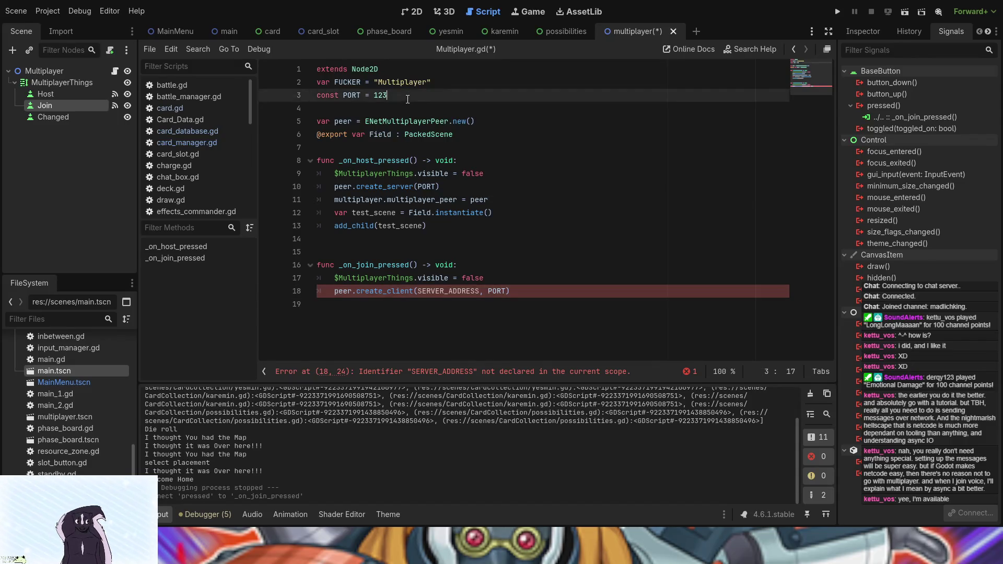
key("ctrl+v")
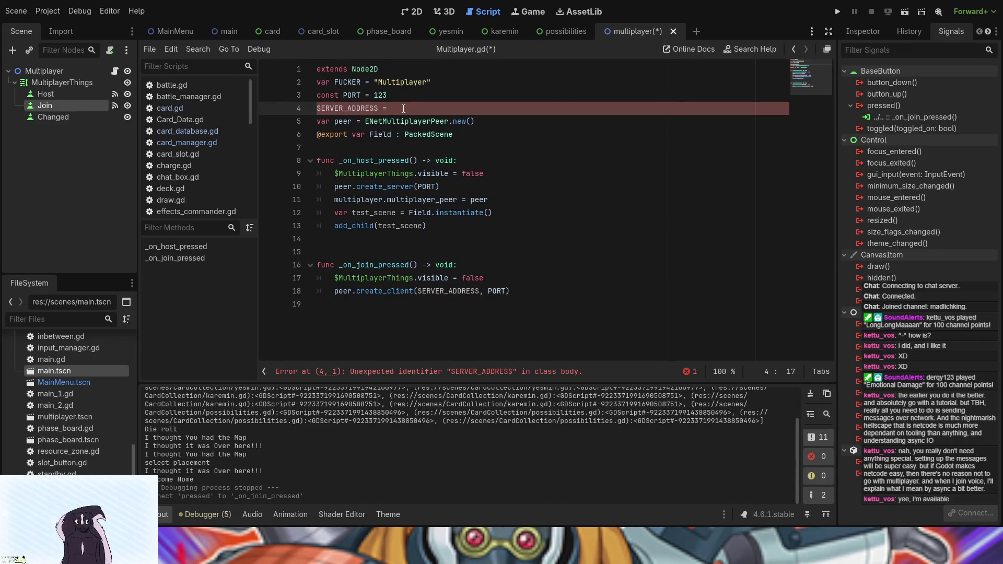
left_click(317, 108)
type("conste")
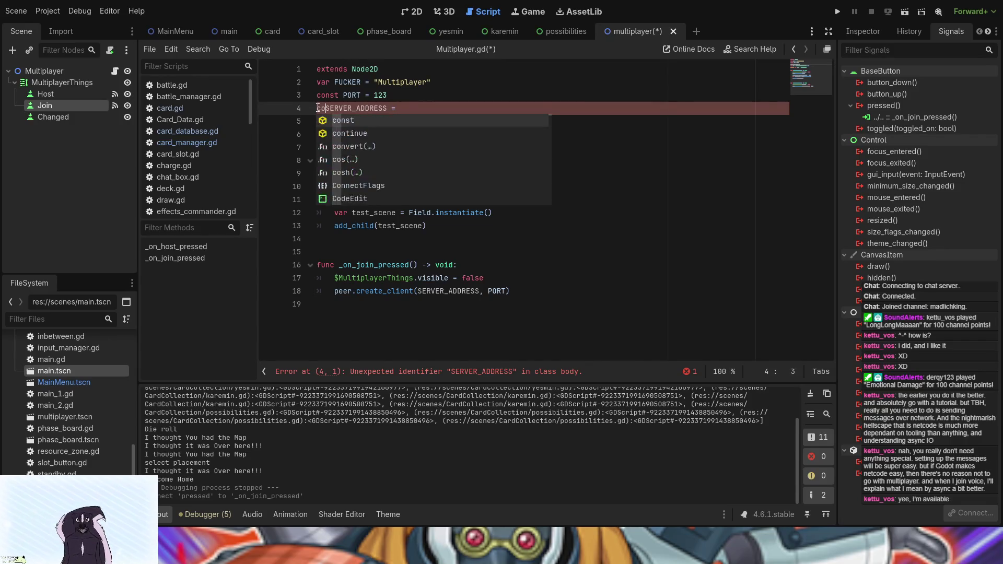
key("BackSpace")
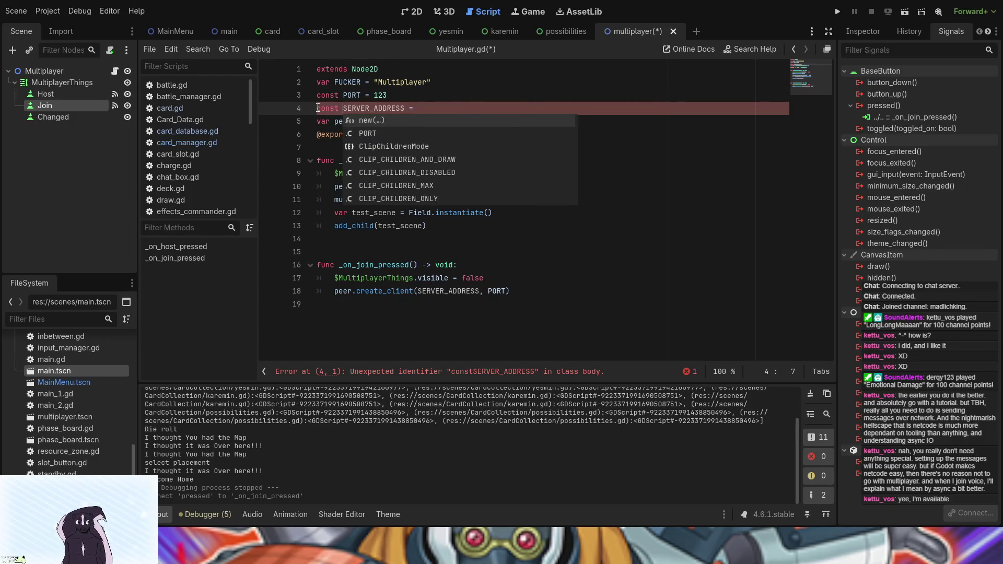
left_click(505, 106)
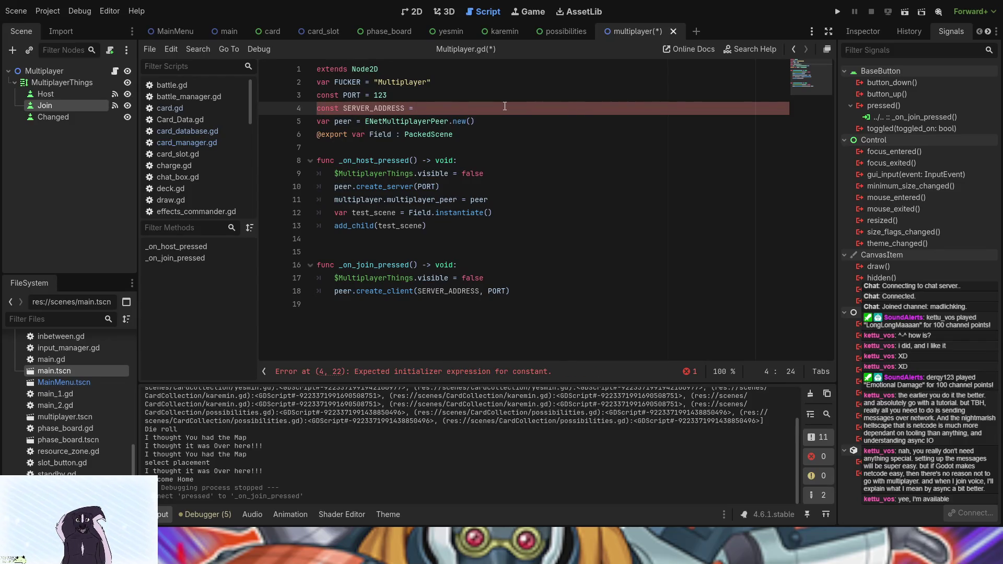
type("\"l")
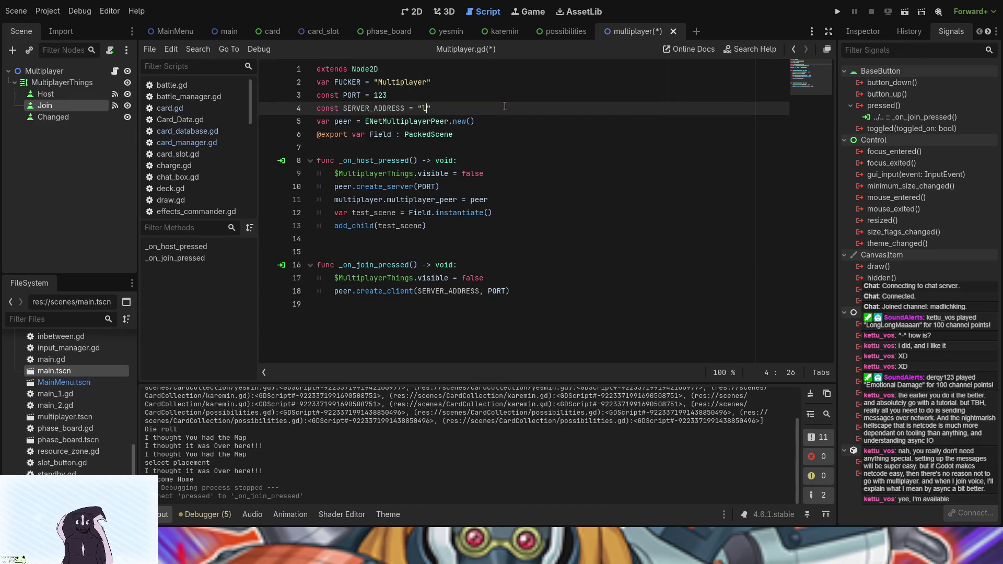
type("ocal")
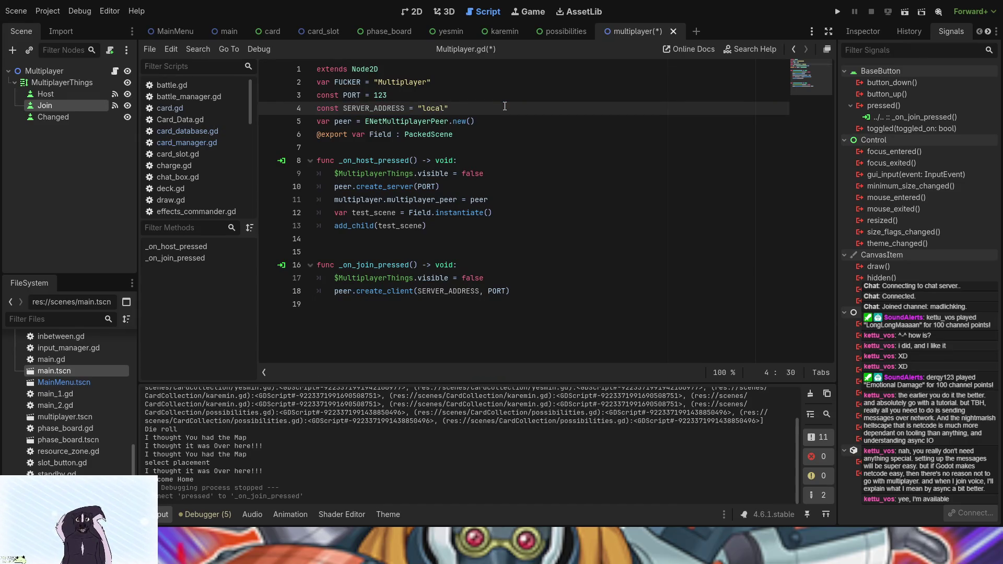
type(" host")
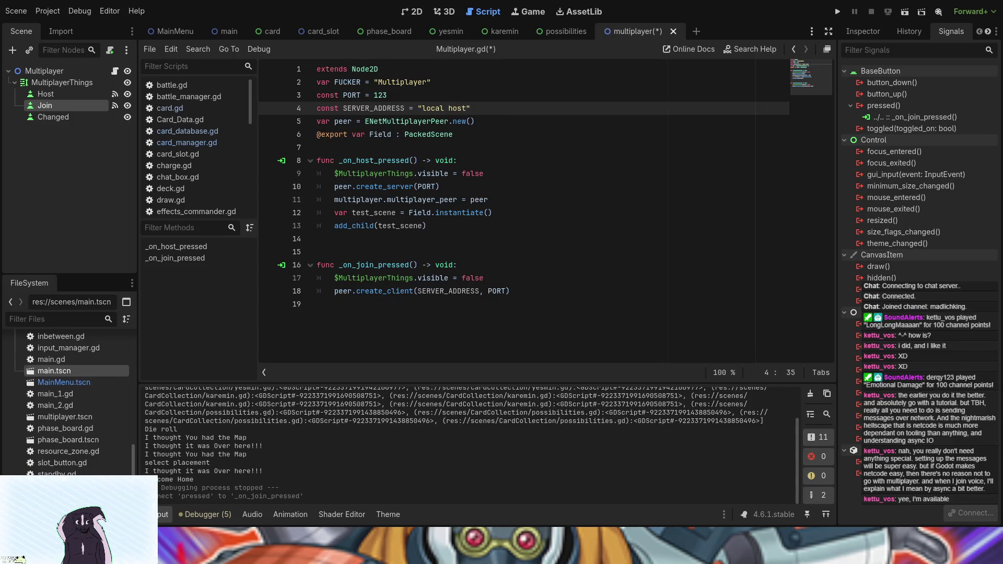
left_click(452, 104)
key("Left")
key("BackSpace")
Step: Copy the host's multiplayer.multiplayer_peer = peer line to the end of _on_join_pressed
left_click_drag(489, 199, 327, 203)
key("ctrl+c")
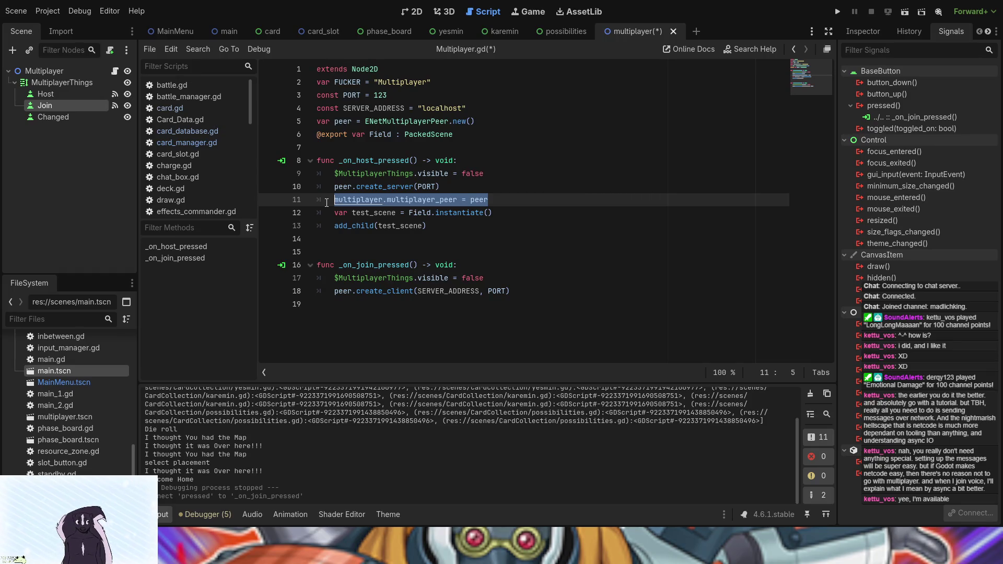
left_click(581, 286)
key("Return")
key("ctrl+v")
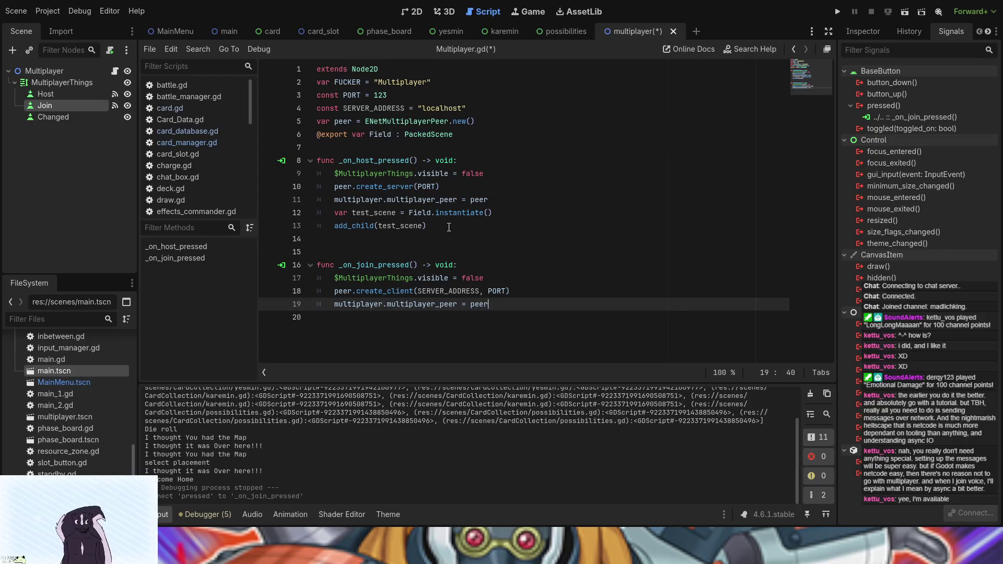
Step: Copy the Field instantiate and add_child lines into _on_join_pressed after the peer assignment
left_click_drag(449, 227, 328, 210)
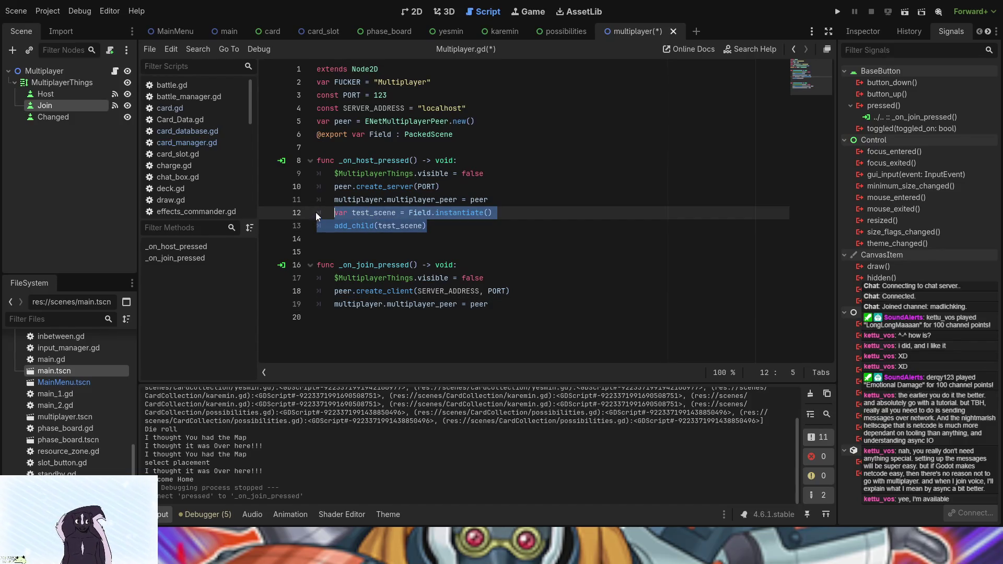
key("ctrl+c")
left_click(502, 304)
key("Return")
key("ctrl+v")
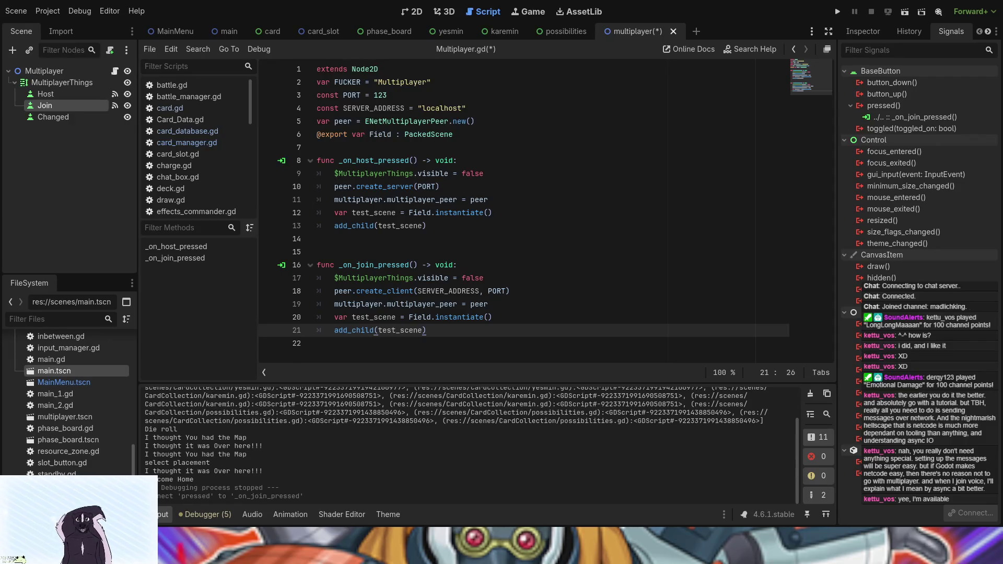
Step: Add multiplayer.peer_connected.connect(_on_peer_connected) below the host's peer assignment line
left_click(489, 227)
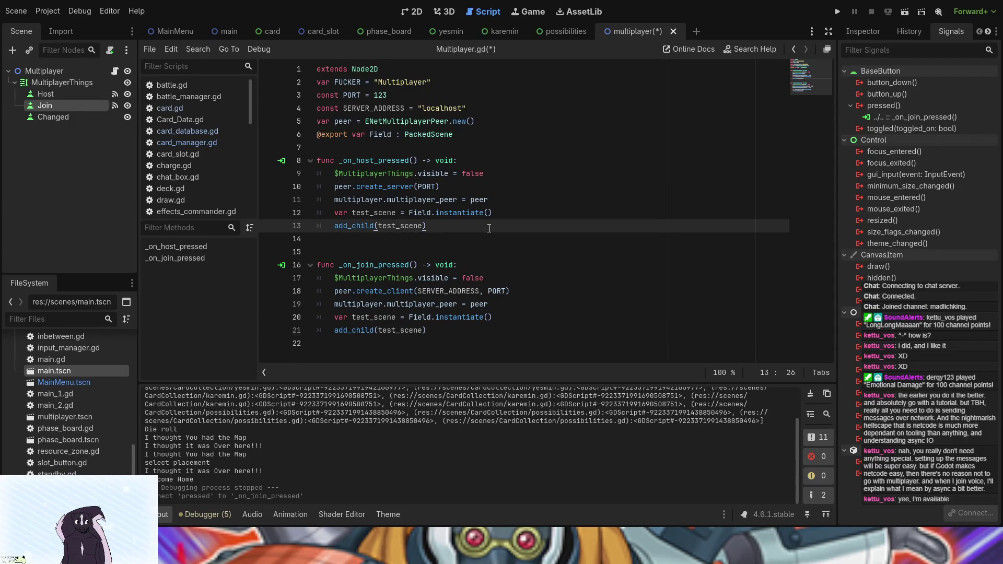
left_click(508, 202)
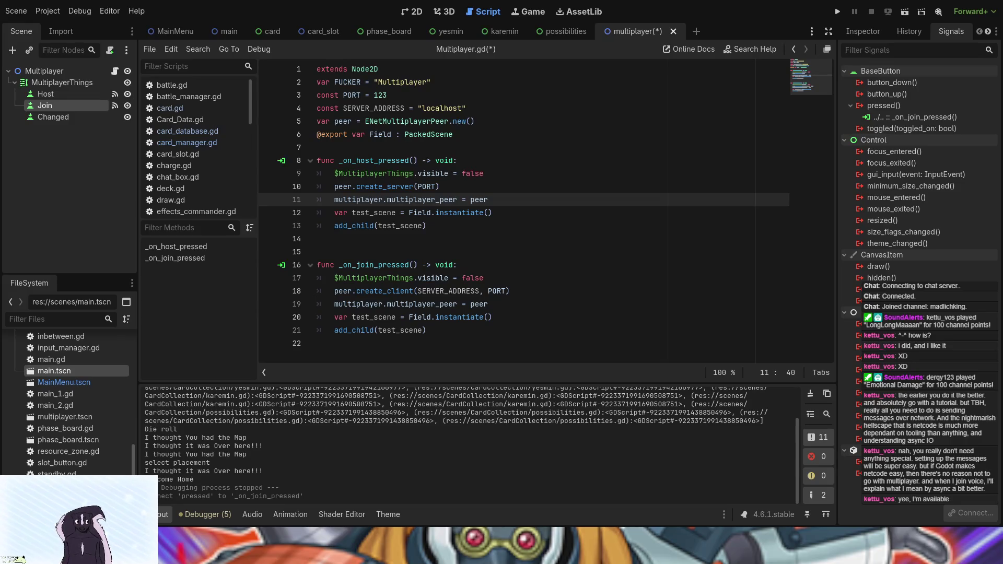
key("Return")
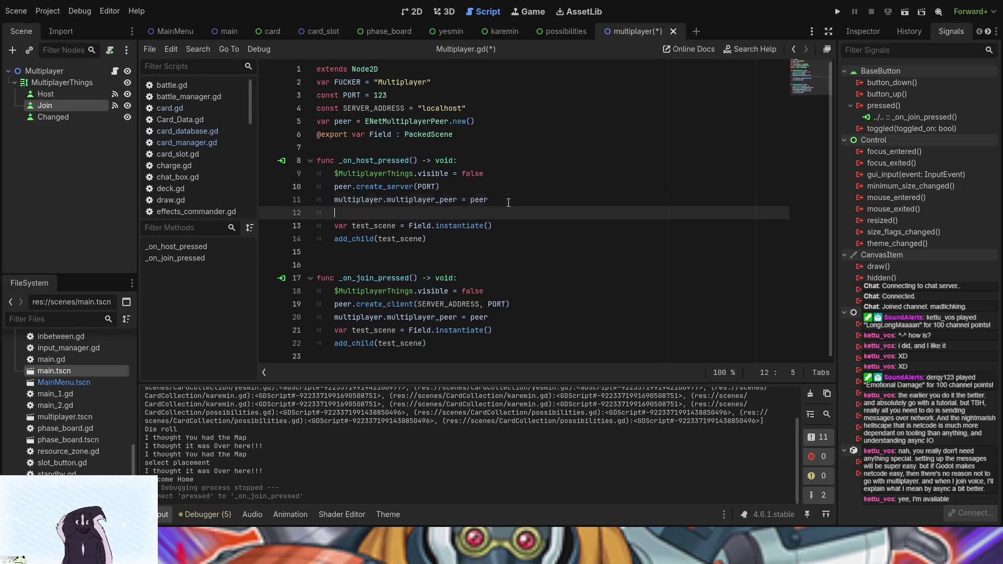
type("multiplayer")
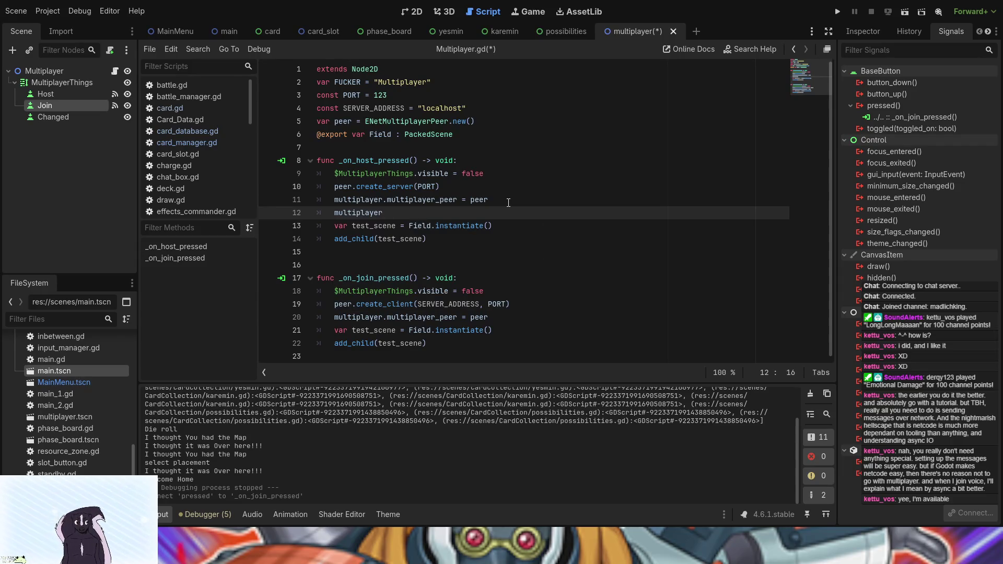
type(".p")
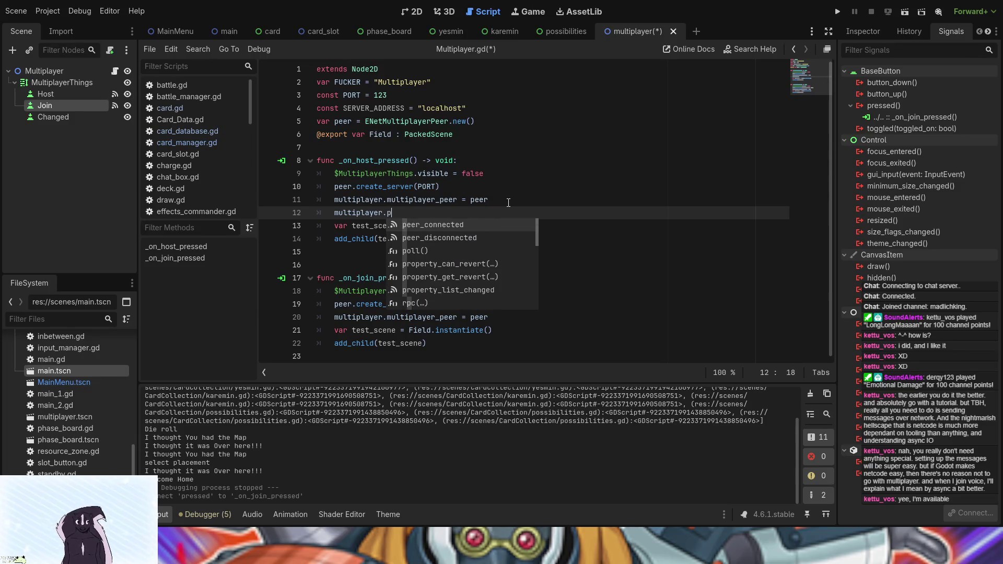
key("Return")
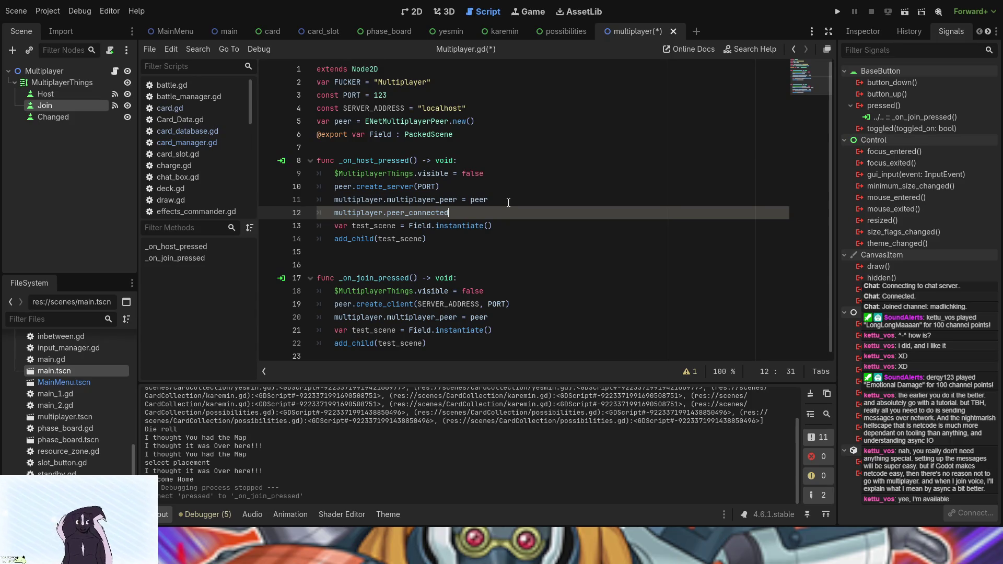
type(".con")
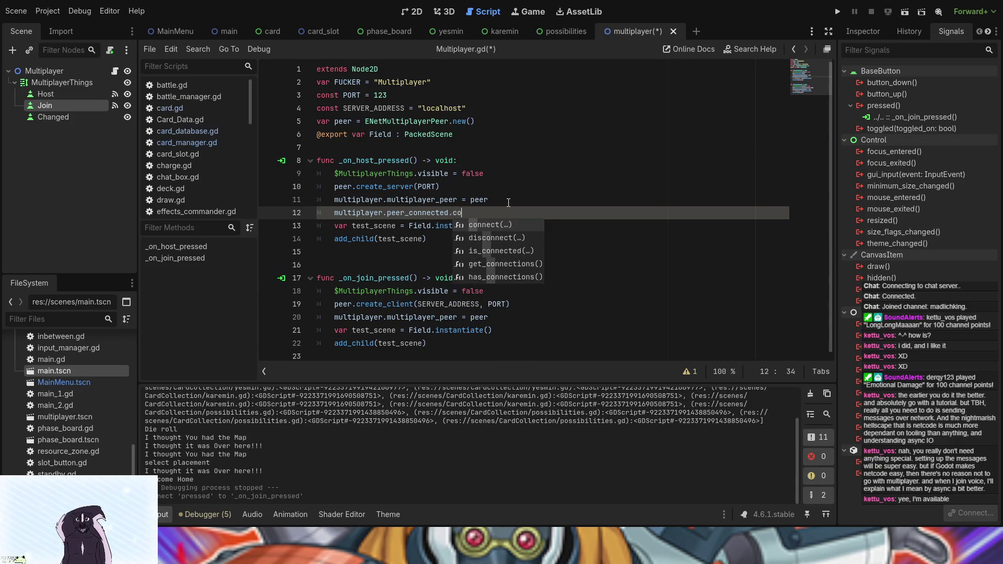
key("Return")
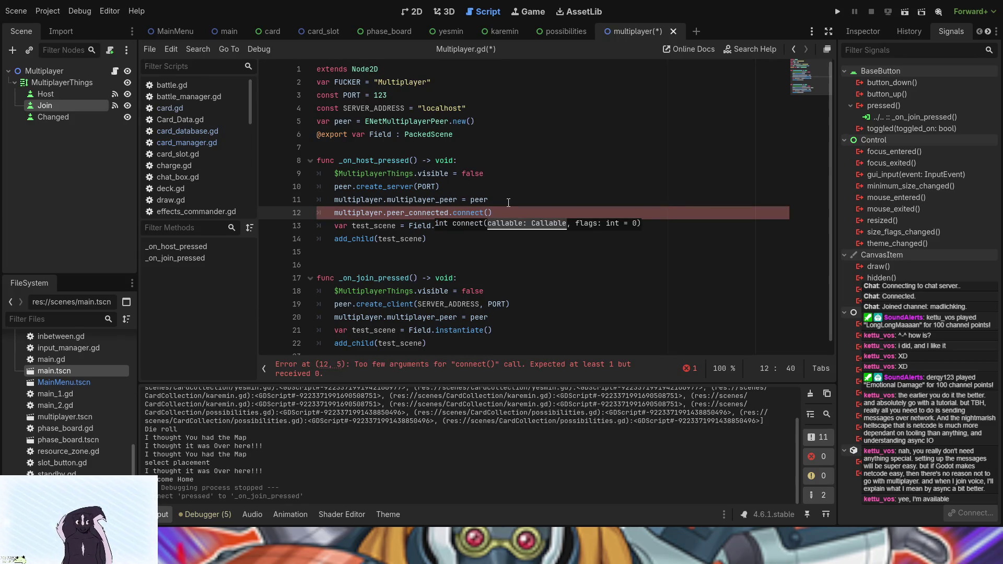
type("_on")
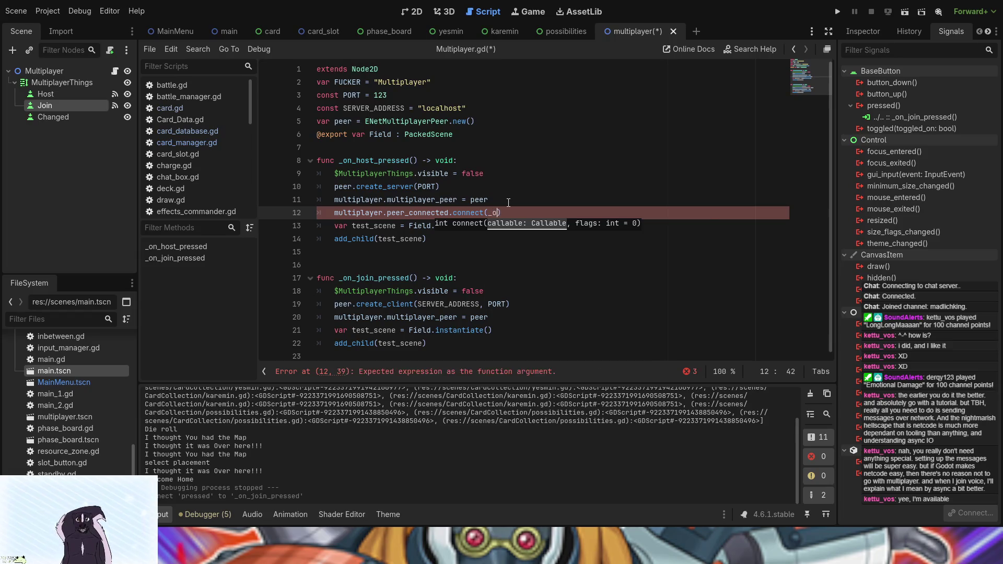
type("p")
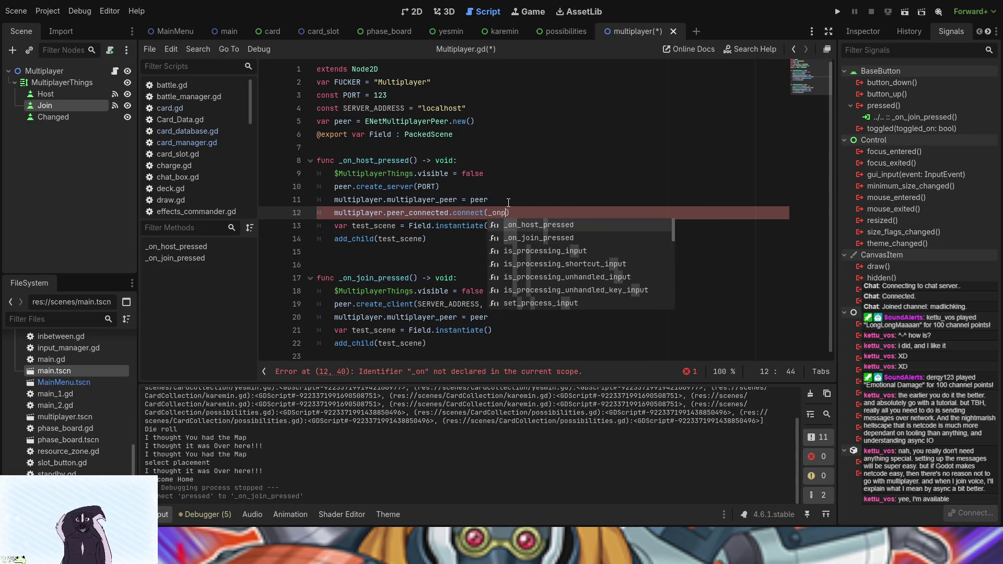
key("BackSpace")
type("_")
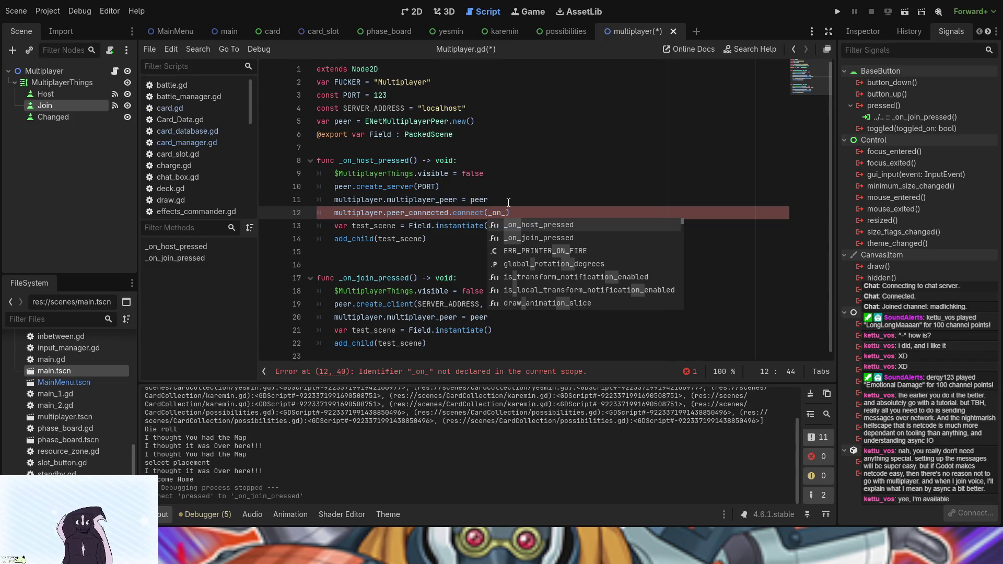
type("peer")
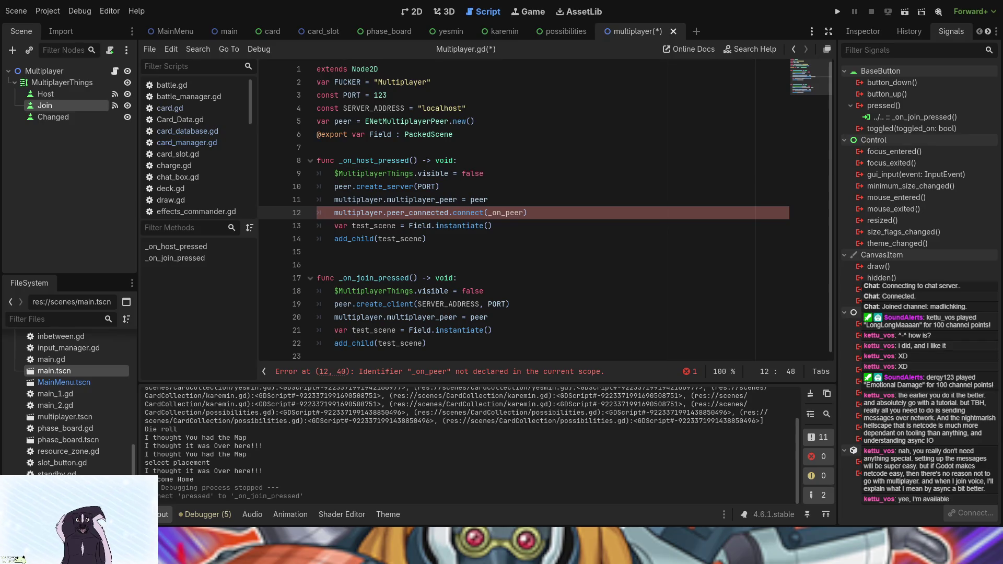
type("_conne")
type("cted")
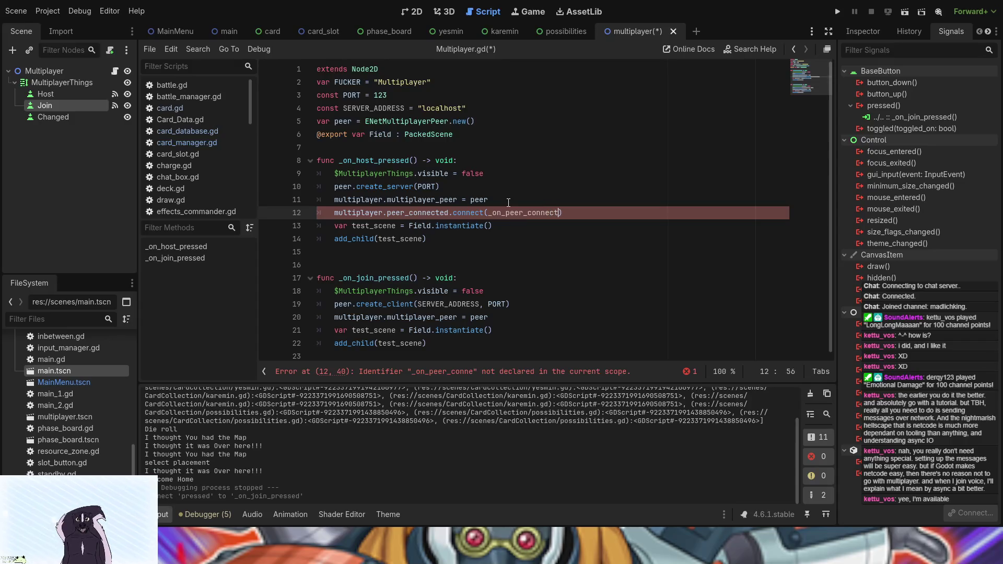
left_click_drag(567, 212, 487, 213)
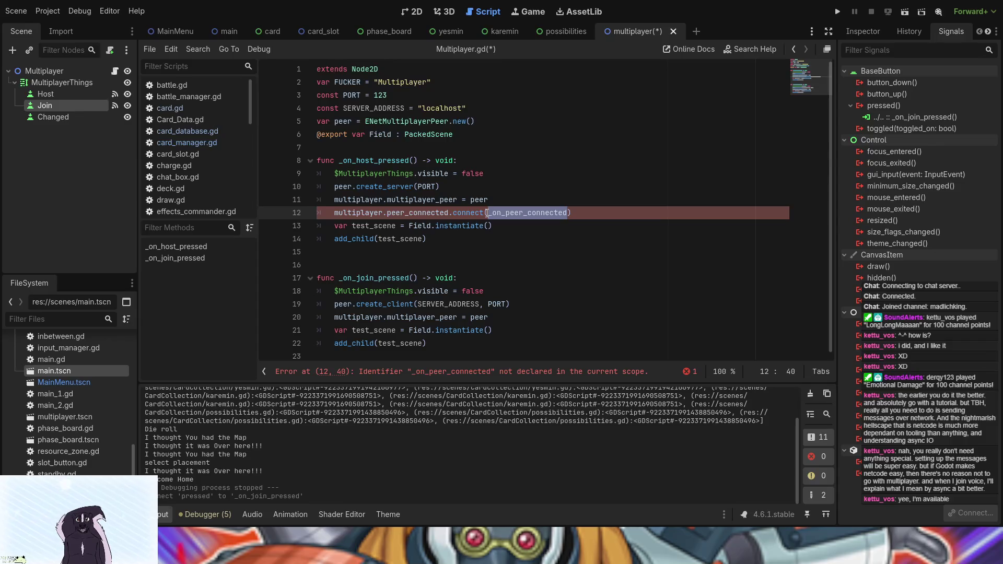
left_click(517, 239)
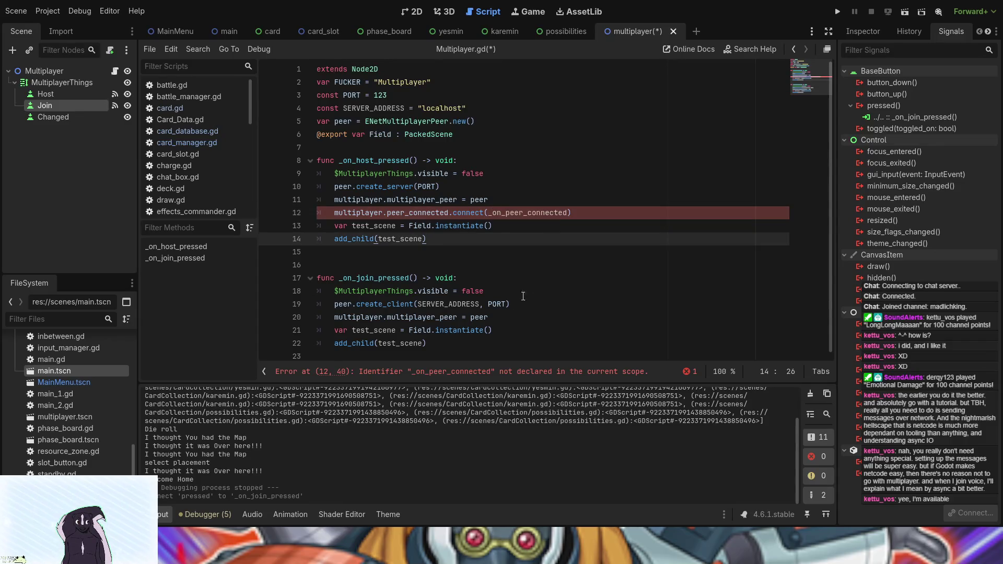
left_click(518, 342)
Step: Declare a new func _on_peer_connected() below the join function
key("Return")
key("Return")
key("Return")
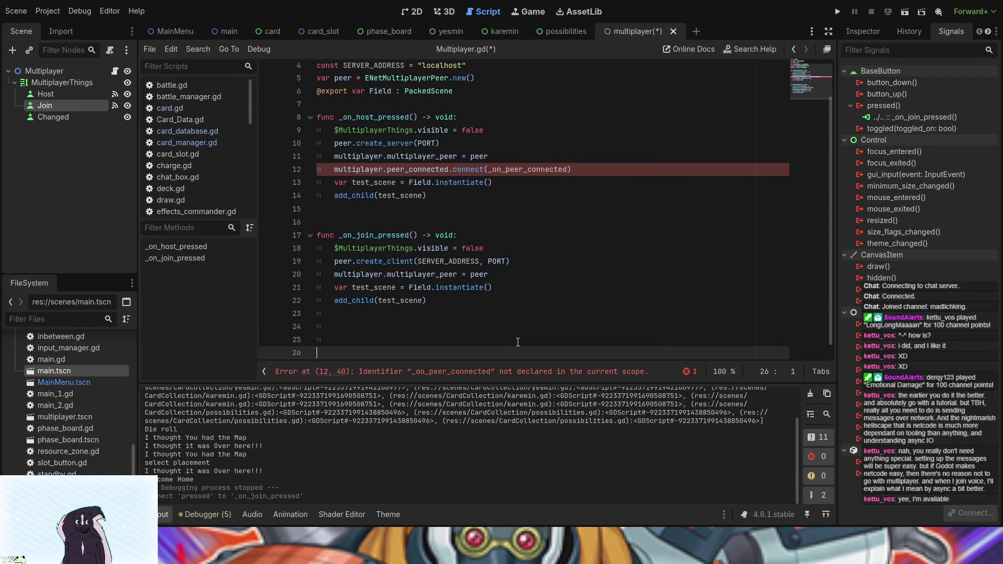
key("BackSpace")
key("BackSpace")
key("BackSpace")
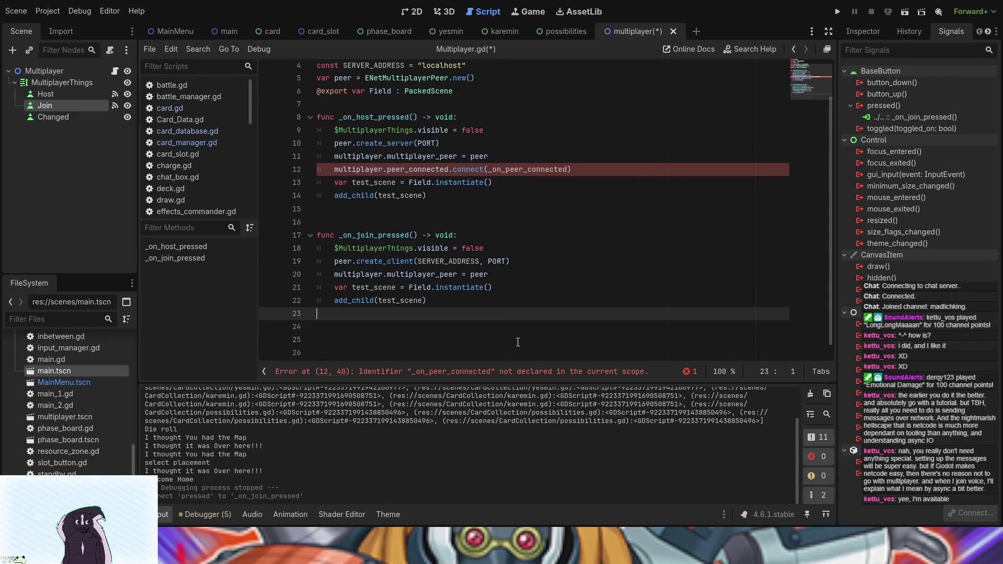
key("Down")
key("Down")
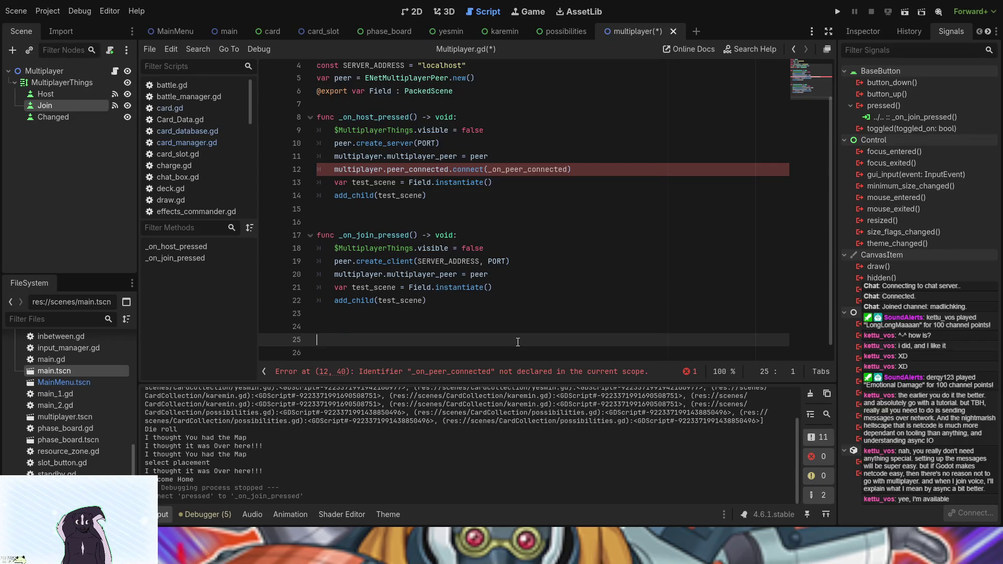
type("func ")
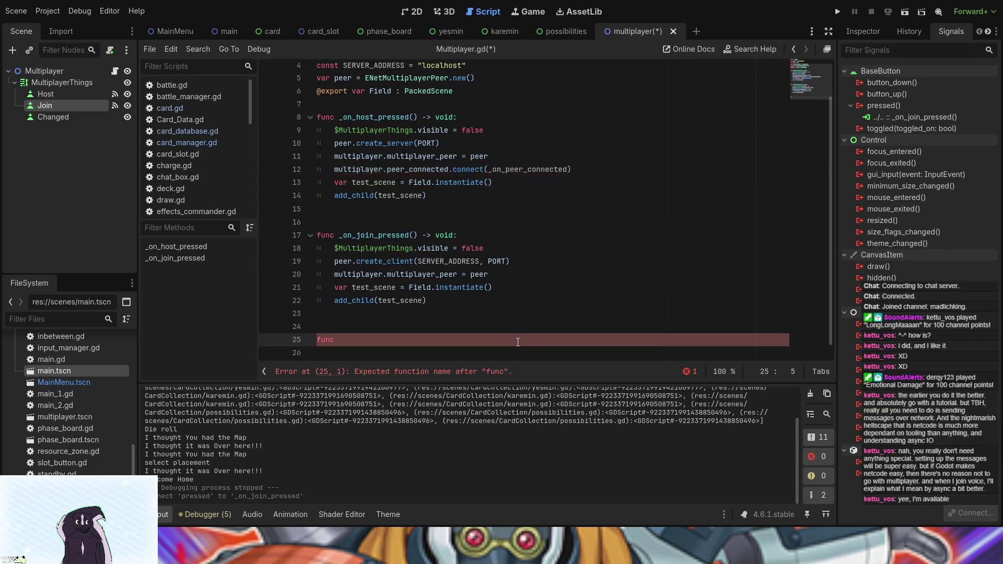
type("_on_peer_connected():")
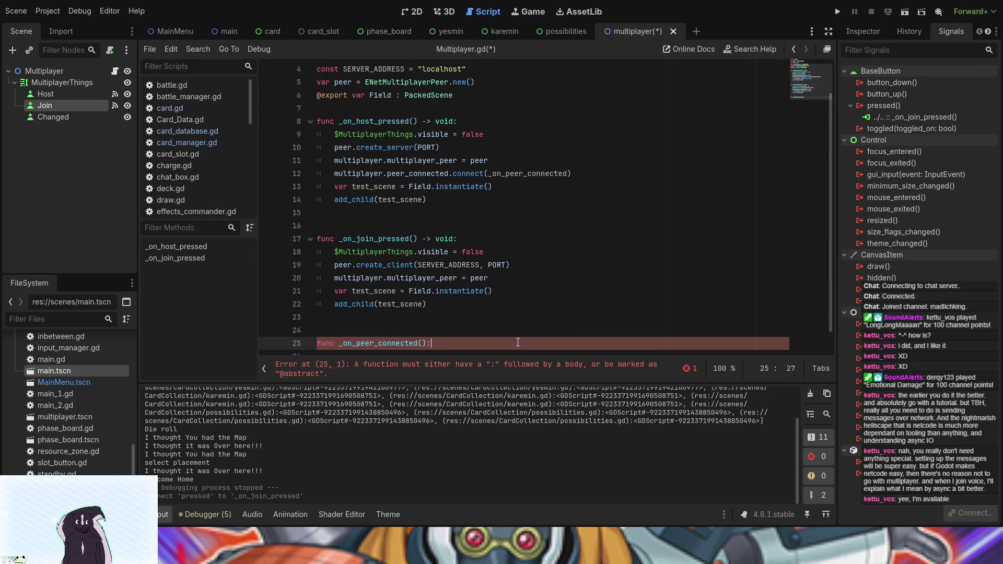
key("Return")
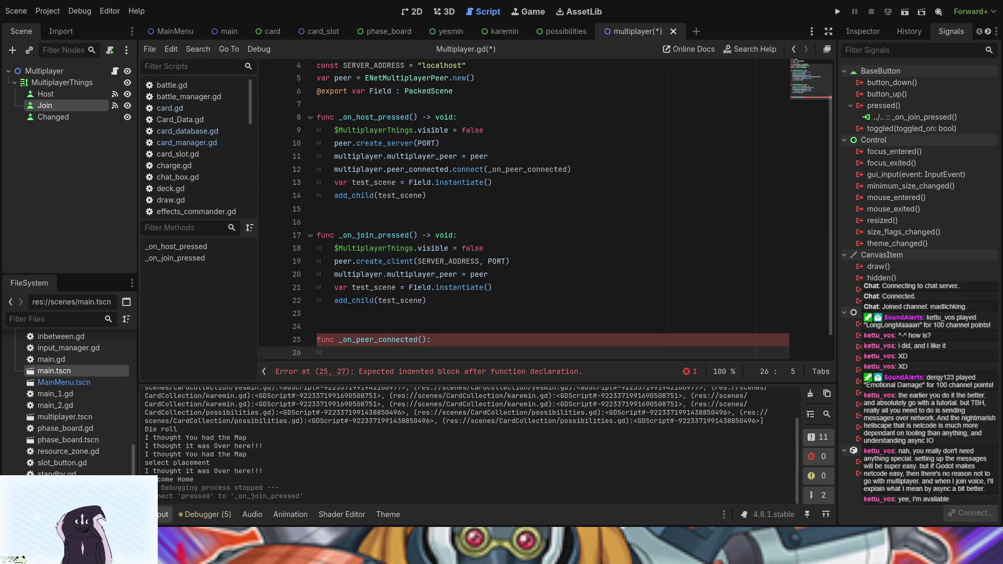
Step: Make the handler print("Player Joined"), then save and run the project
type("pri")
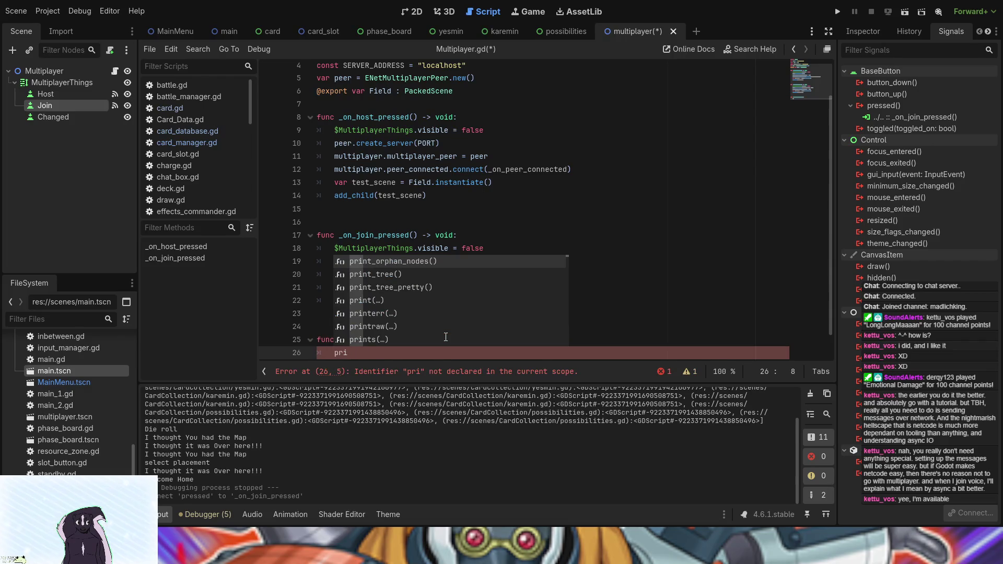
key("Down")
key("Down")
key("Down")
key("Return")
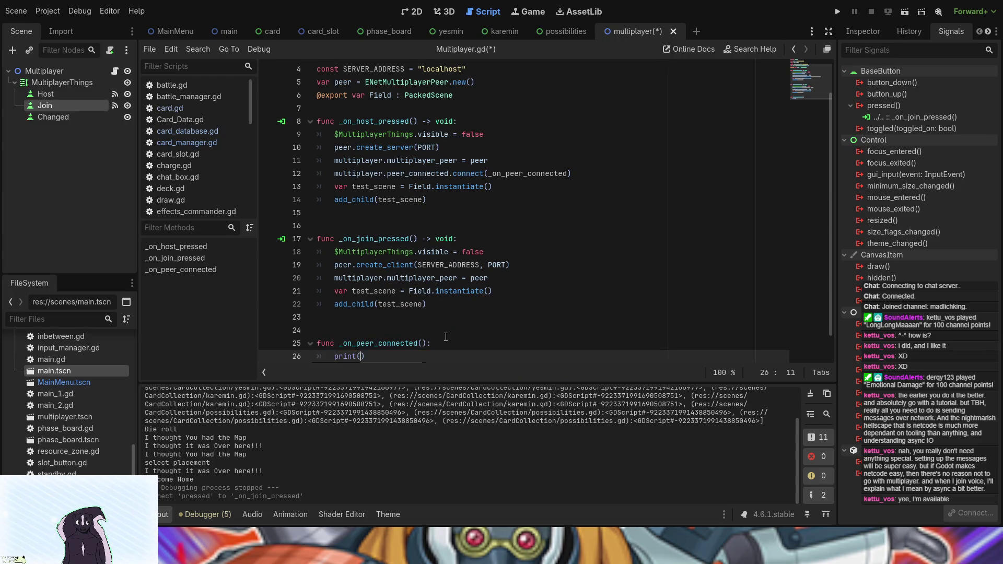
type("(\"")
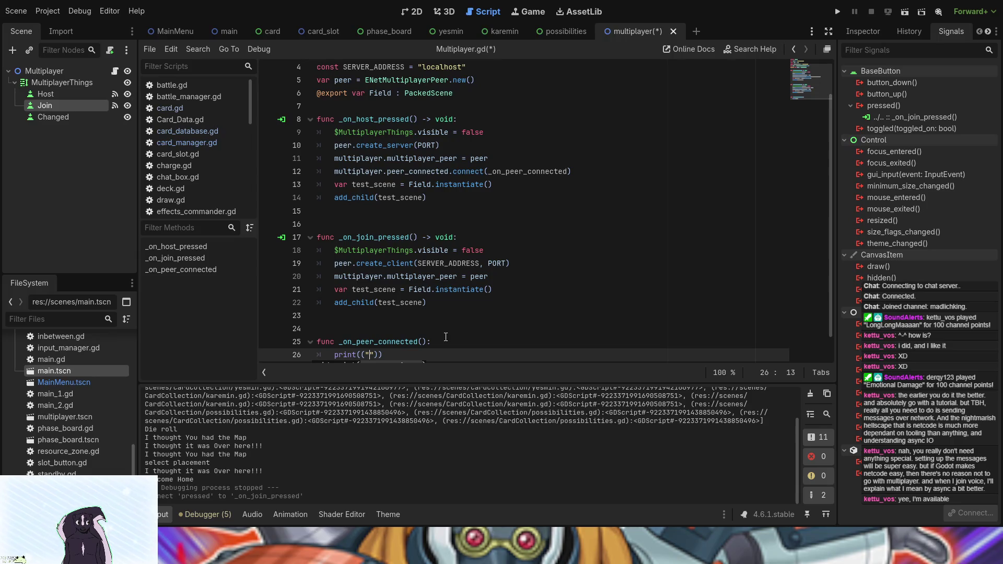
key("BackSpace")
key("BackSpace")
type("\"")
type("Player")
type("J")
key("BackSpace")
type("Joi")
type("ned")
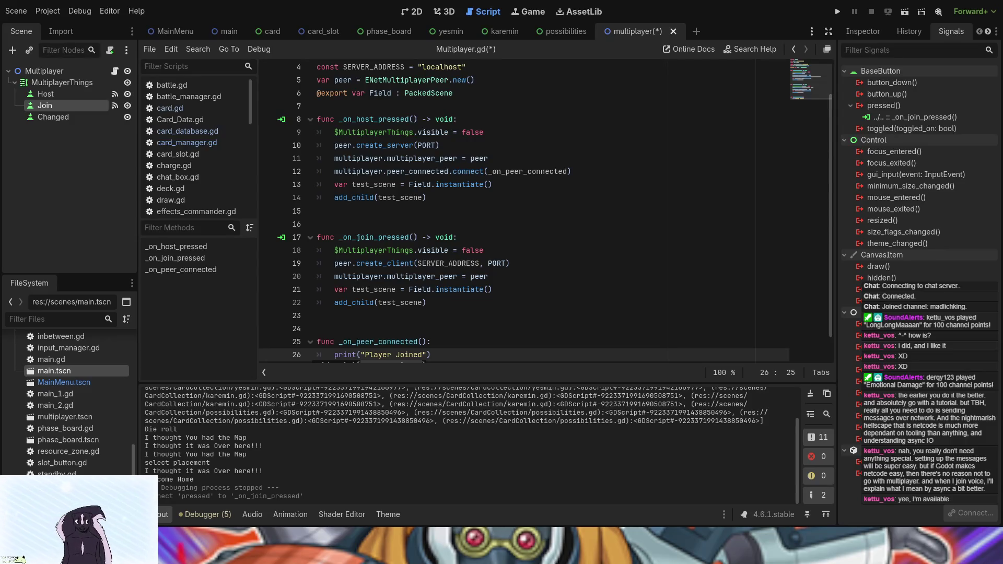
left_click(835, 15)
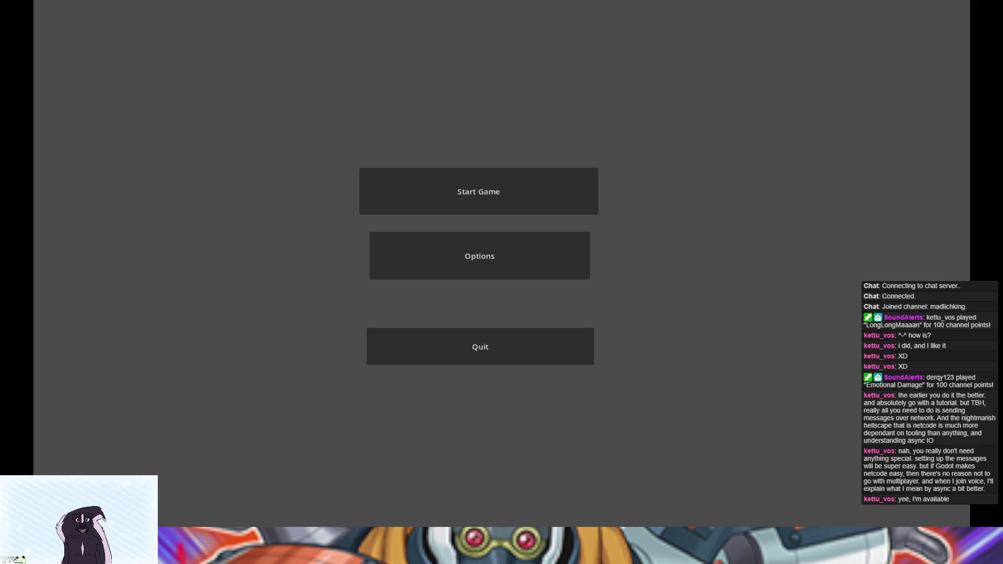
Step: Close the running game window to stop the project
left_click(991, 8)
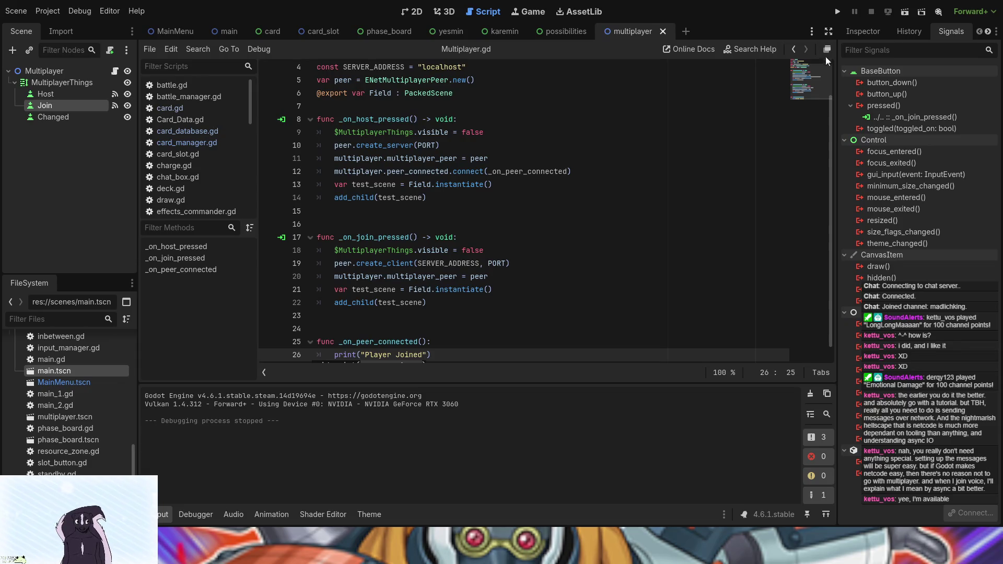
left_click(836, 12)
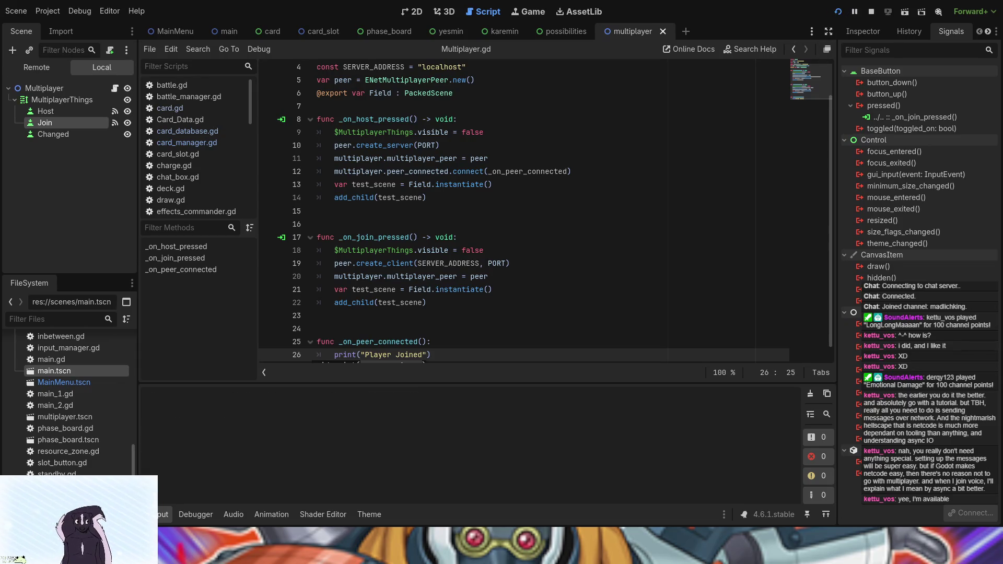
key("alt+F4")
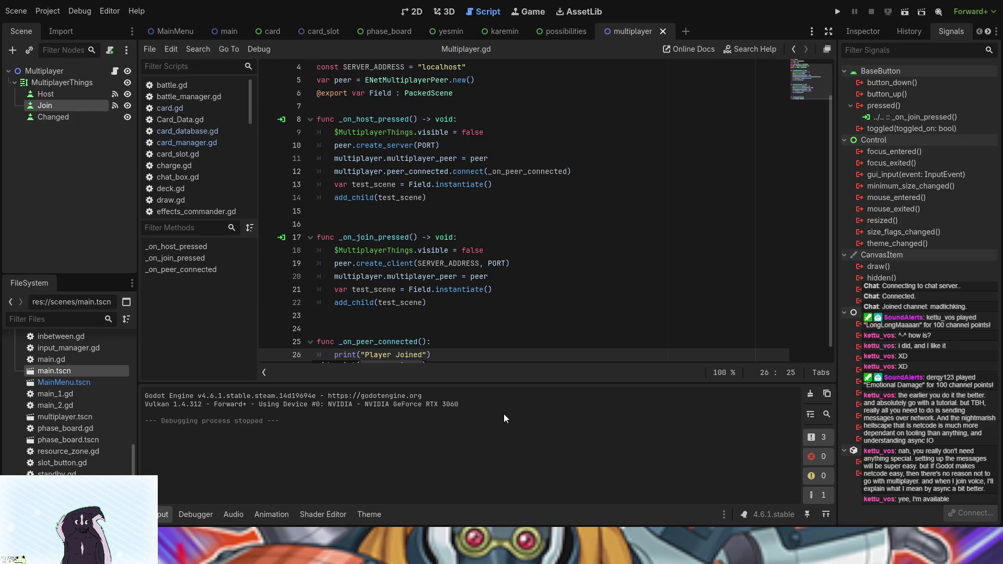
Step: Run the project, host via Start Game, Test Multiplayer and Host, then close the game
key("F5")
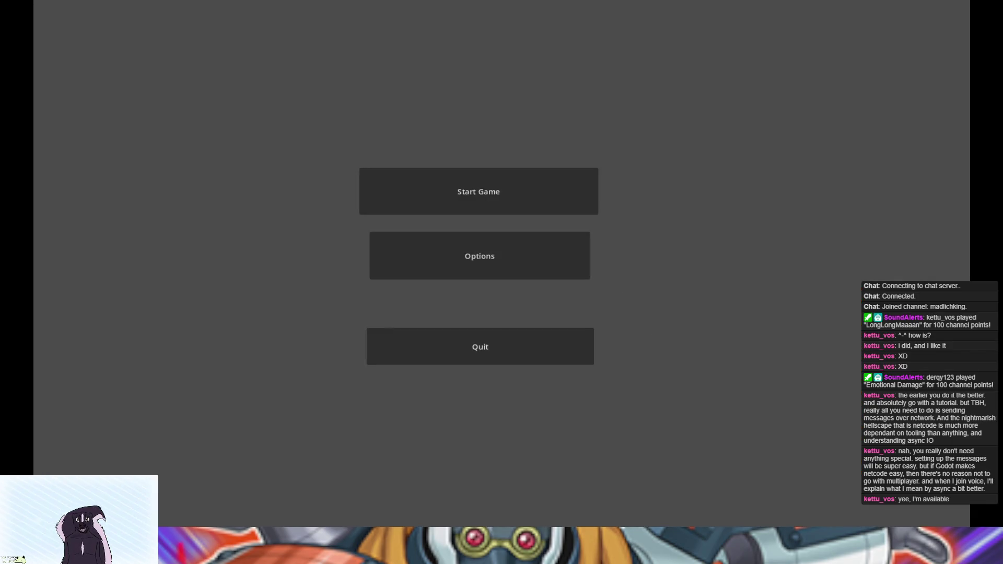
left_click(463, 202)
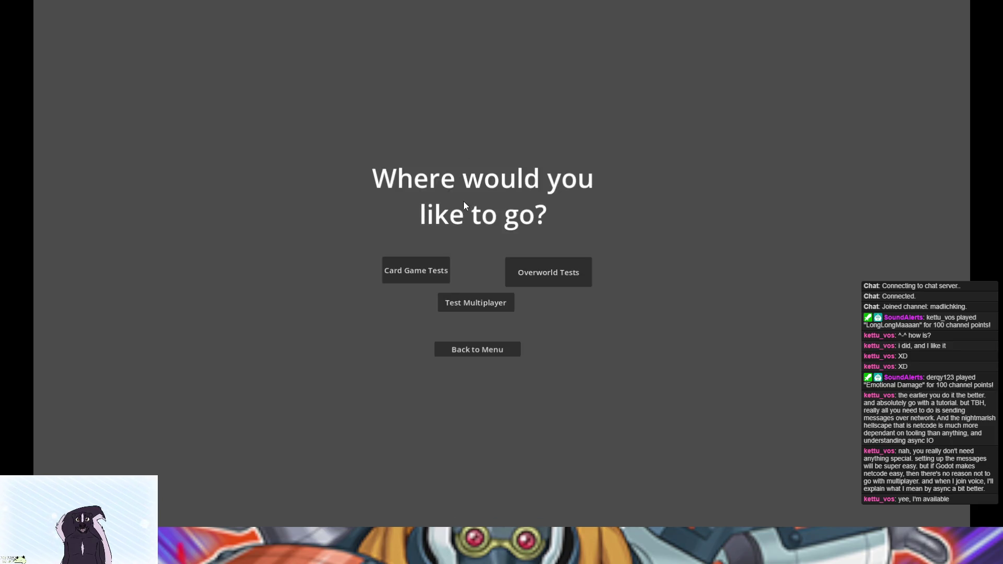
left_click(467, 307)
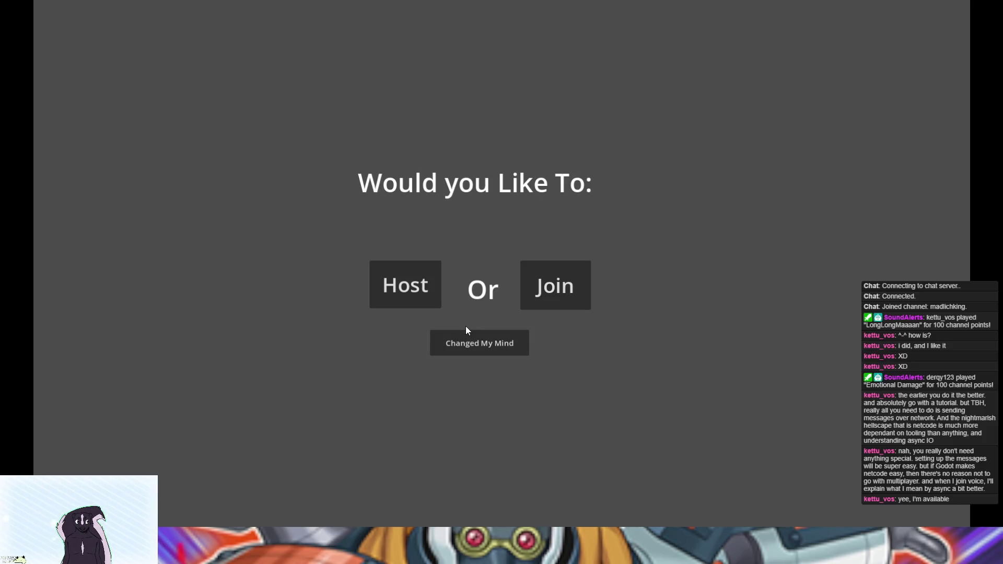
left_click(416, 295)
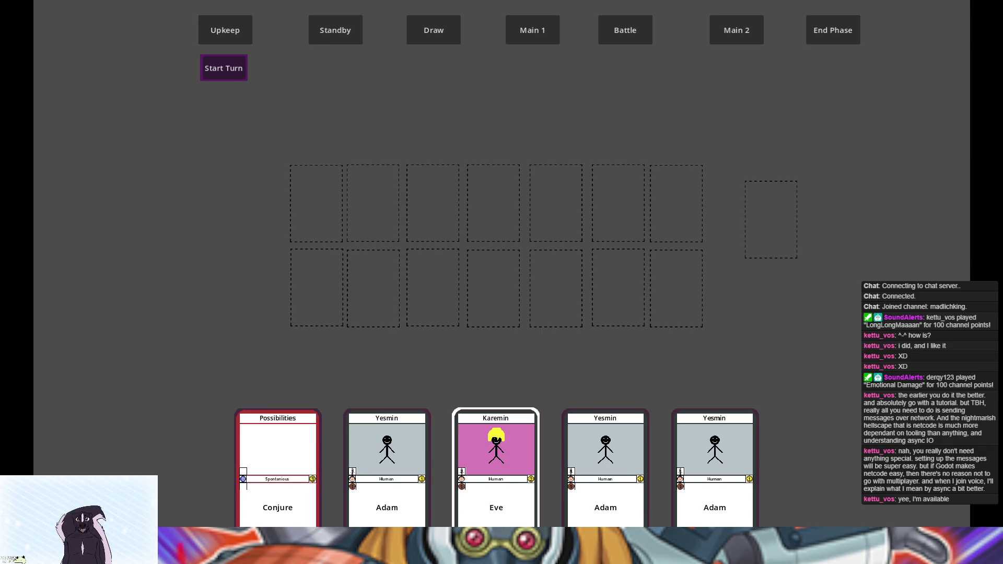
key("alt+F4")
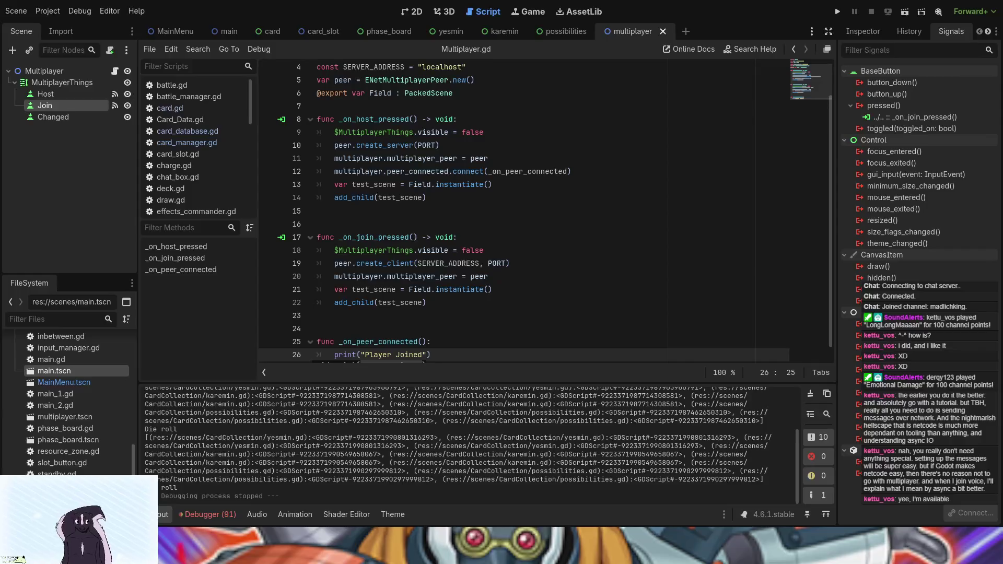
Step: Show the debugger's Errors list, give _on_peer_connected a peer_id parameter, then save and run
left_click(207, 513)
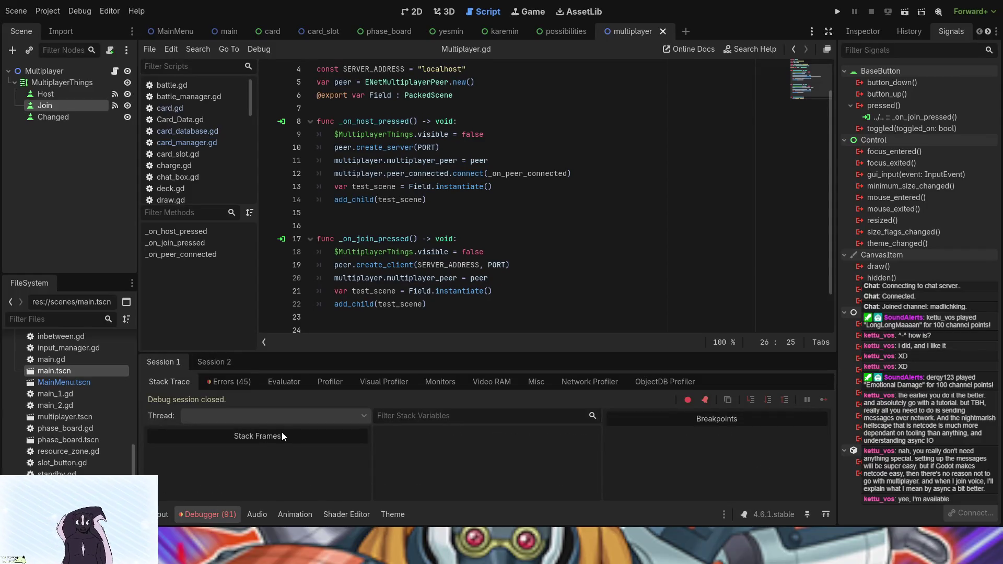
left_click(228, 383)
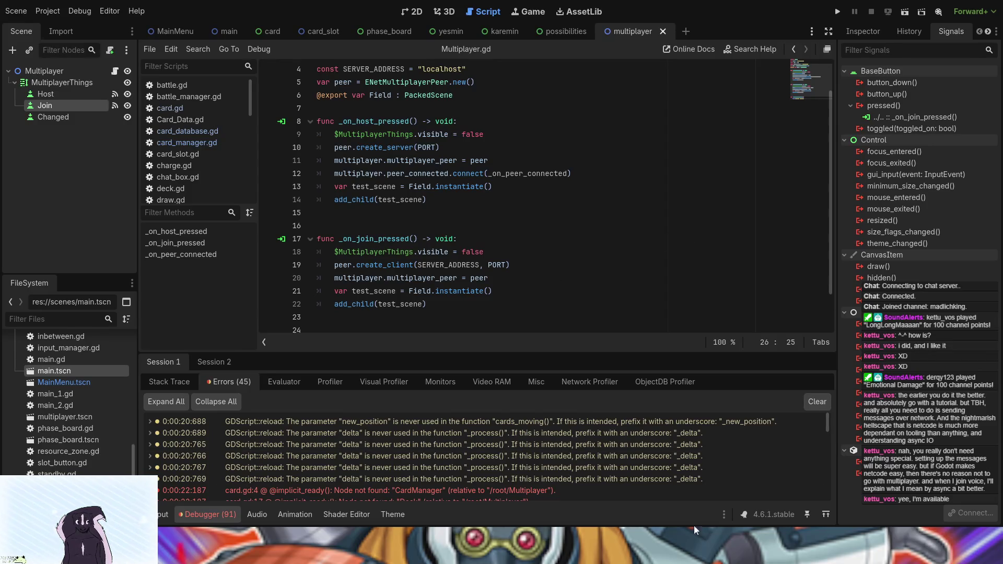
left_click(415, 238)
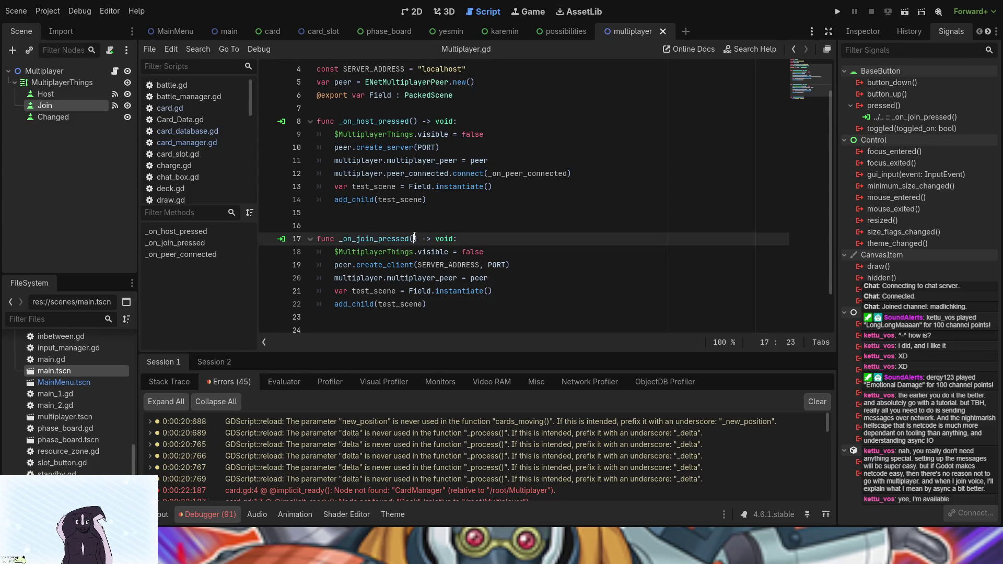
scroll(415, 237, "down", 1)
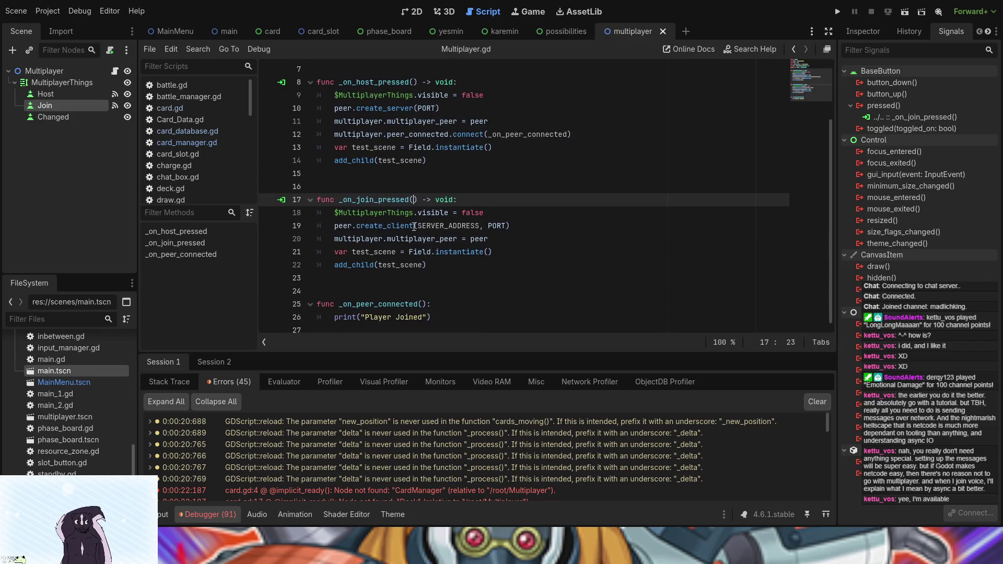
left_click(424, 305)
type("i")
type("eer_")
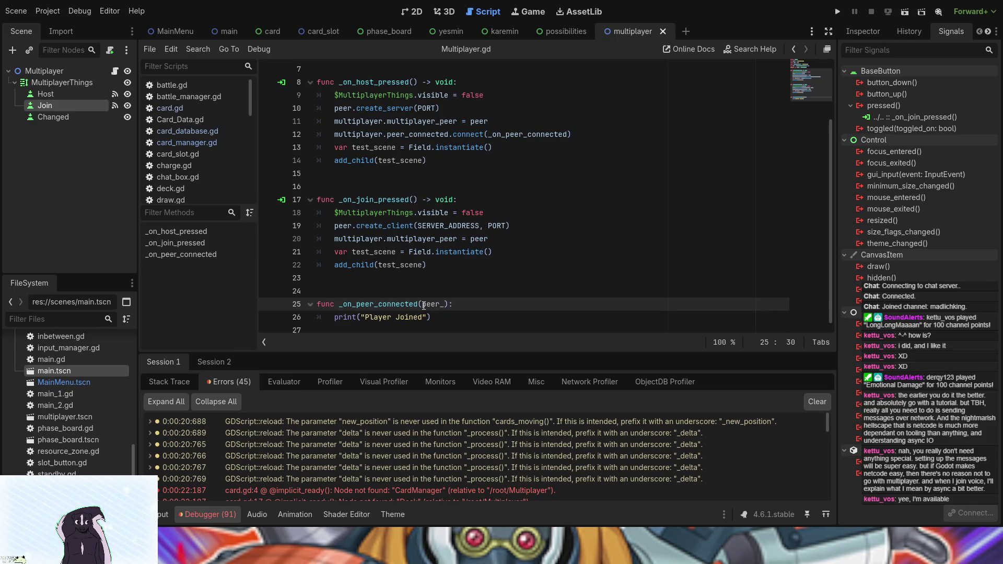
type("id")
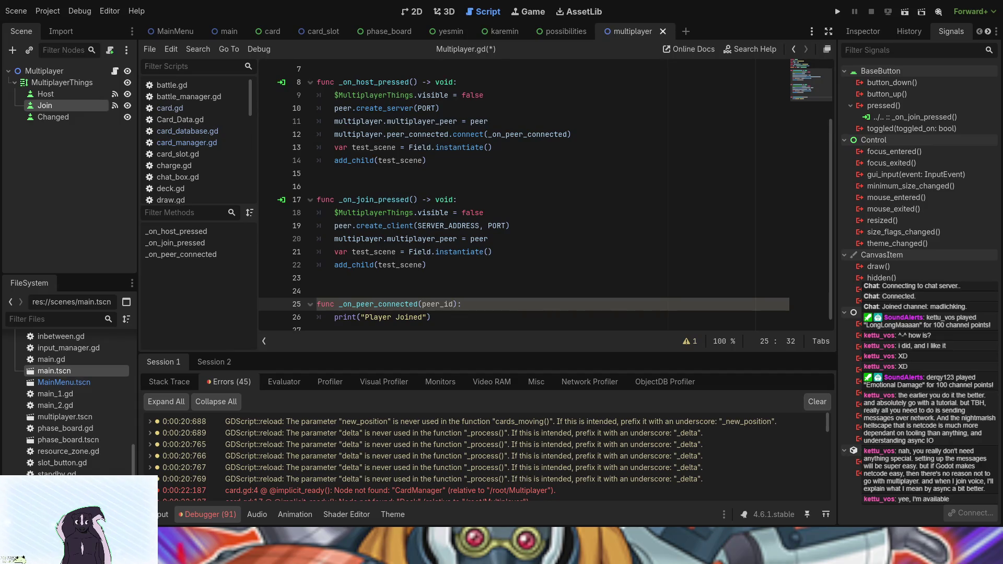
left_click(841, 14)
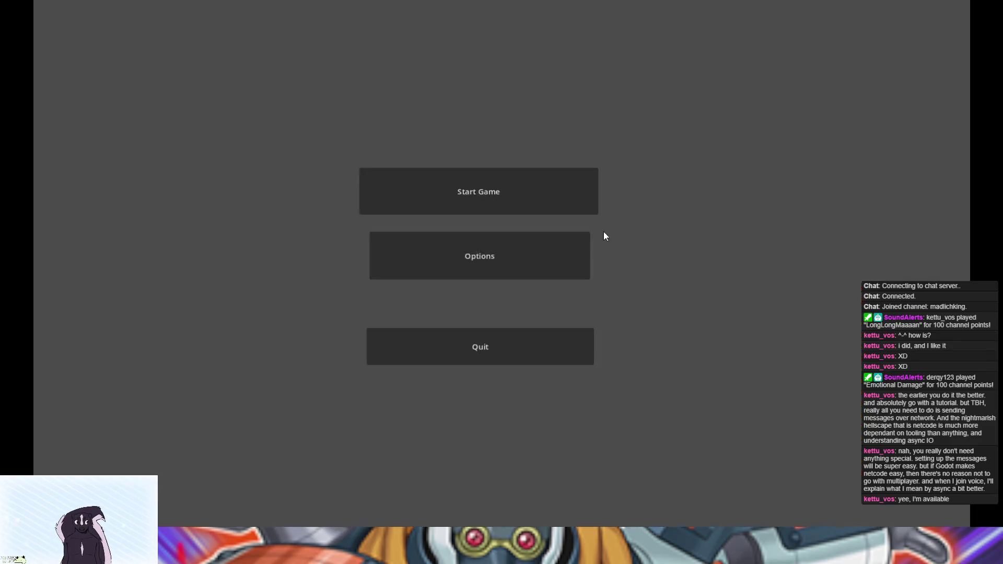
Step: Restart the project, host through Start Game, Test Multiplayer and Host, then stop with F8
left_click(536, 203)
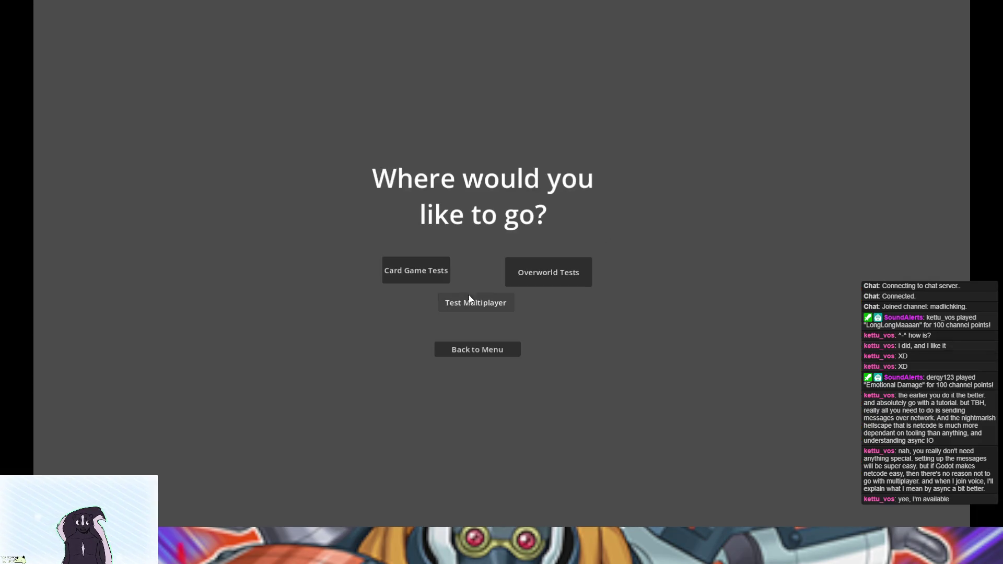
key("alt+F4")
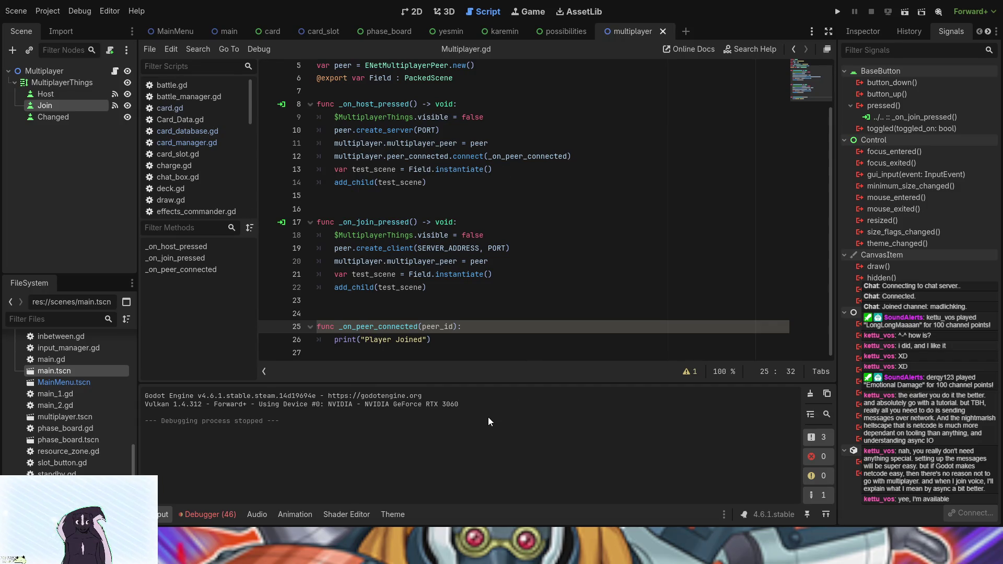
key("F5")
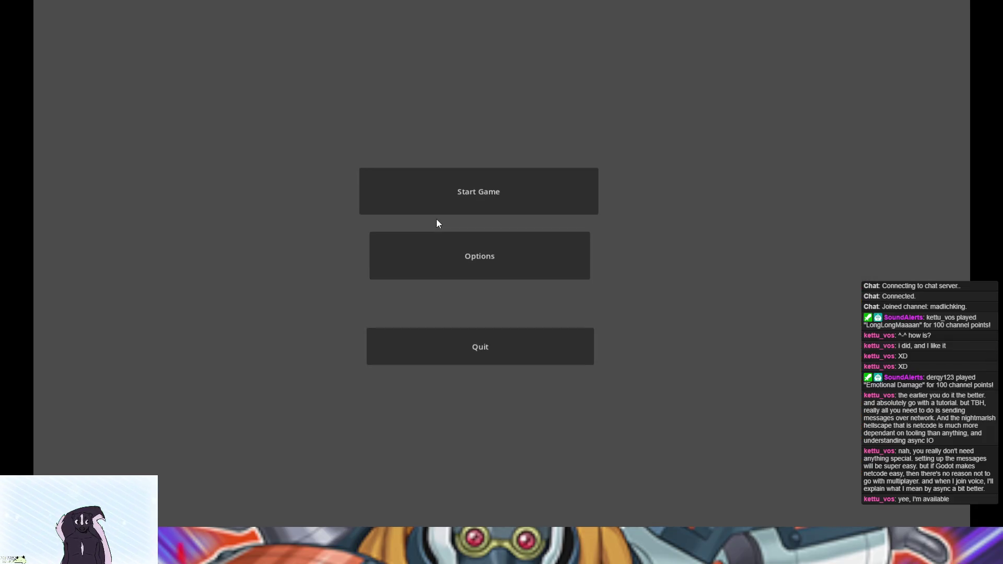
left_click(435, 213)
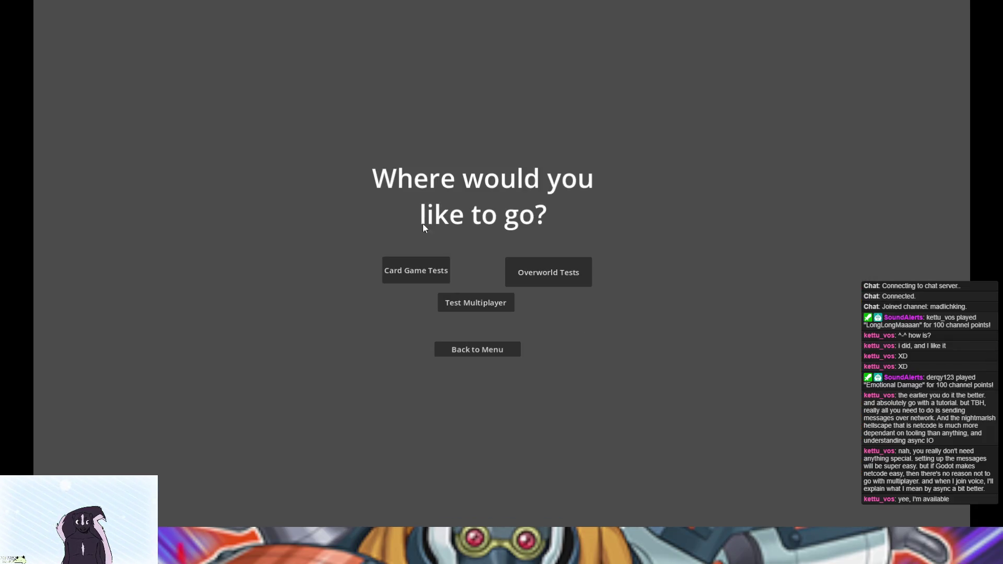
left_click(464, 309)
left_click(391, 287)
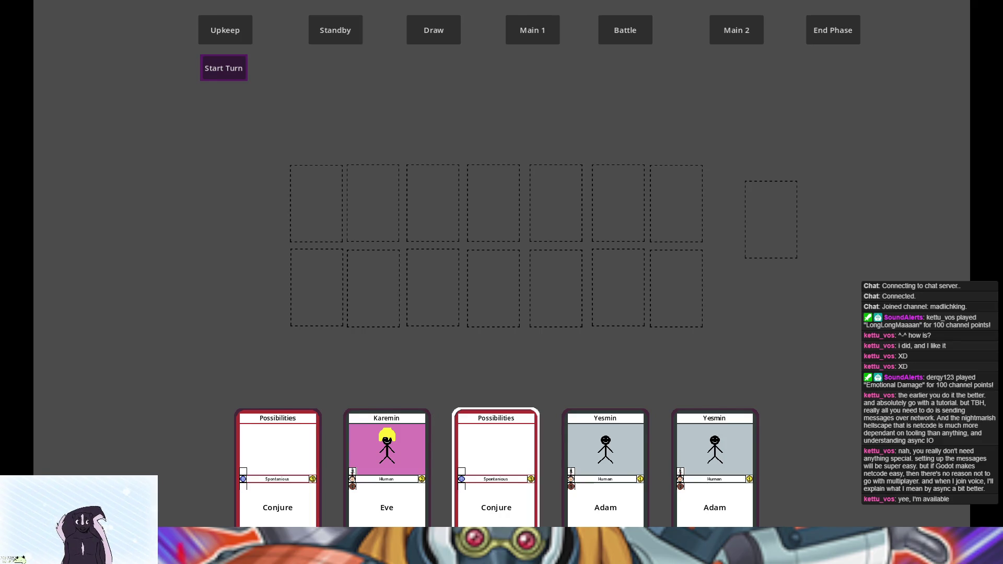
key("F8")
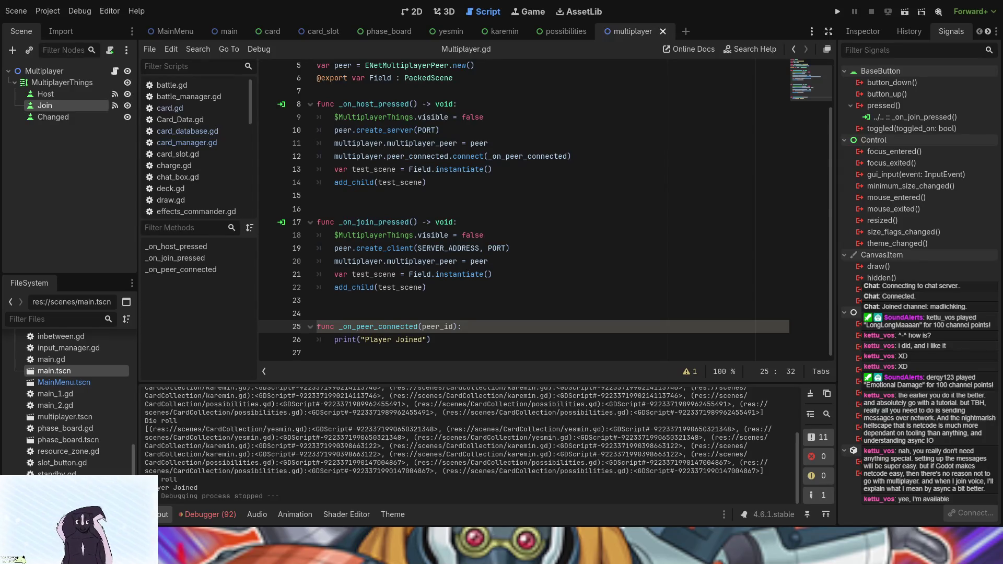
left_click(221, 514)
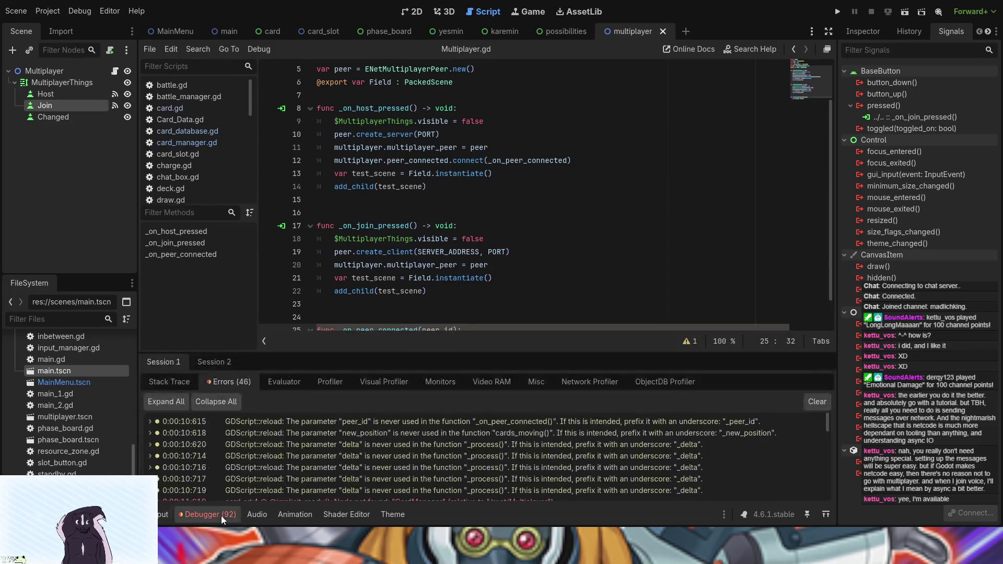
scroll(419, 453, "down", 2)
scroll(419, 454, "down", 2)
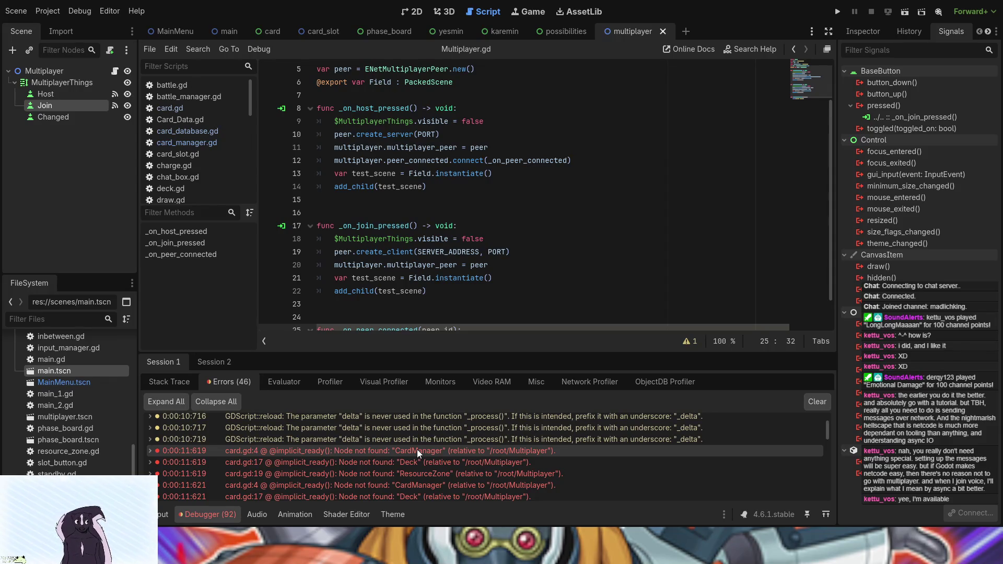
double_click(417, 450)
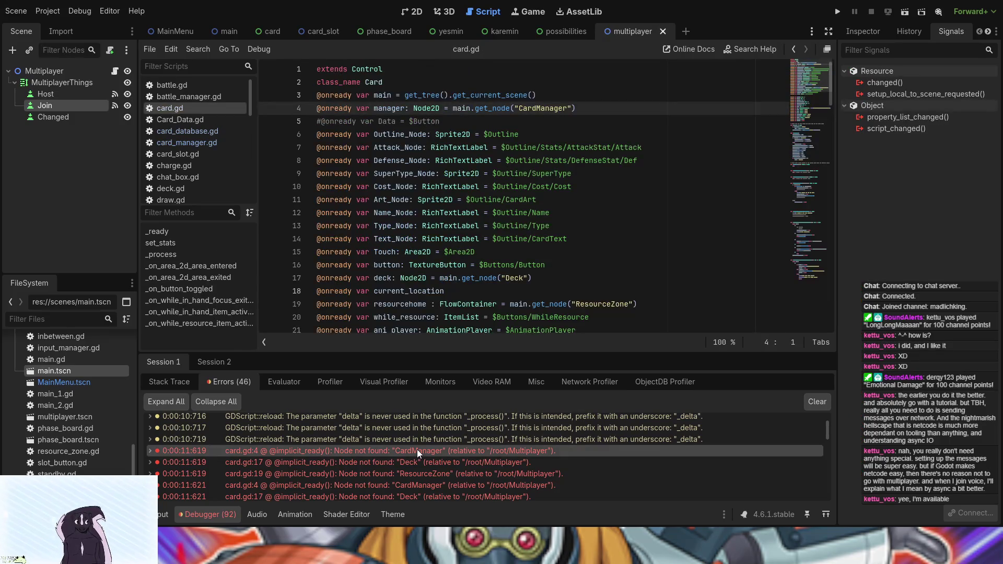
double_click(410, 463)
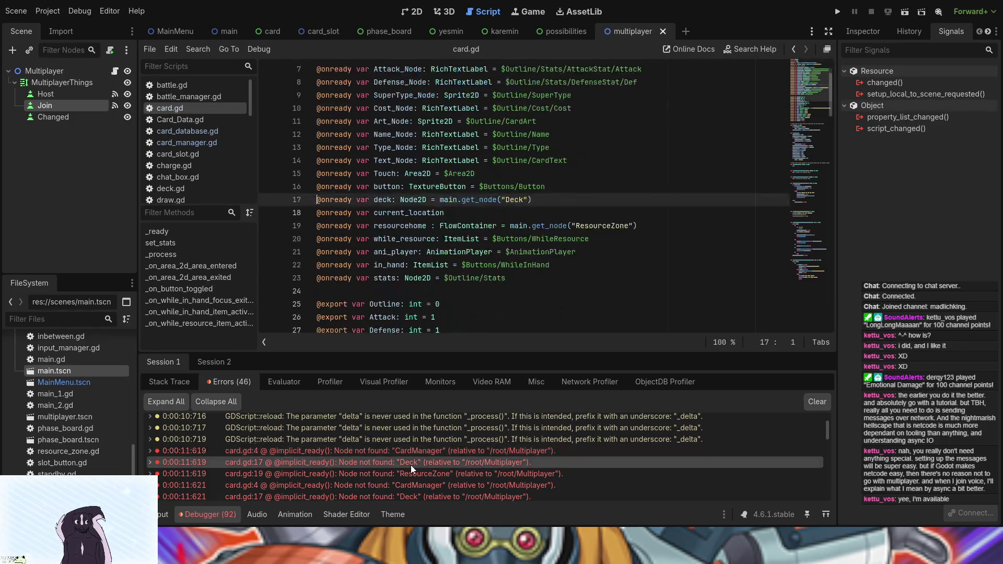
double_click(409, 474)
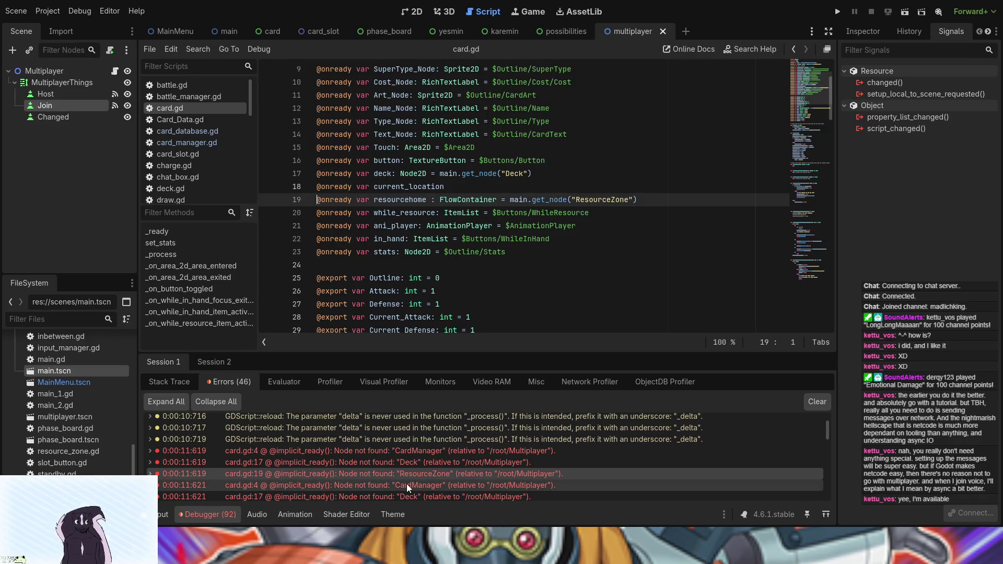
double_click(406, 484)
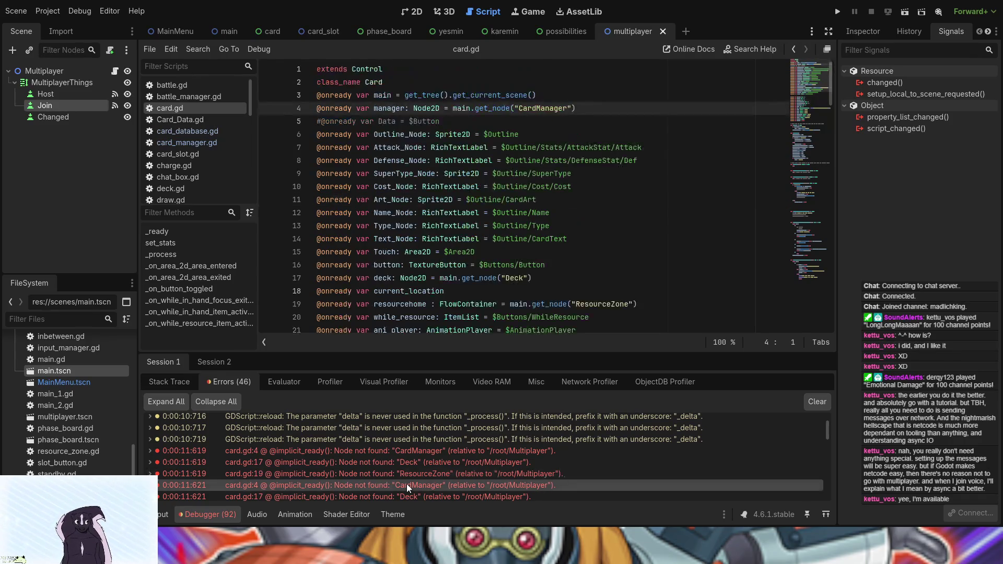
scroll(406, 484, "down", 2)
double_click(403, 460)
scroll(403, 462, "up", 3)
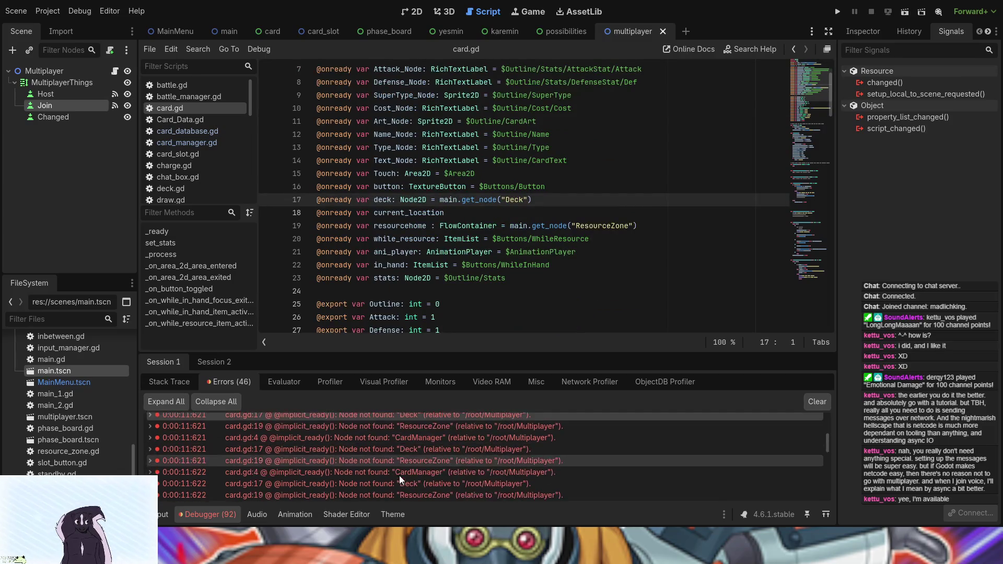
double_click(389, 441)
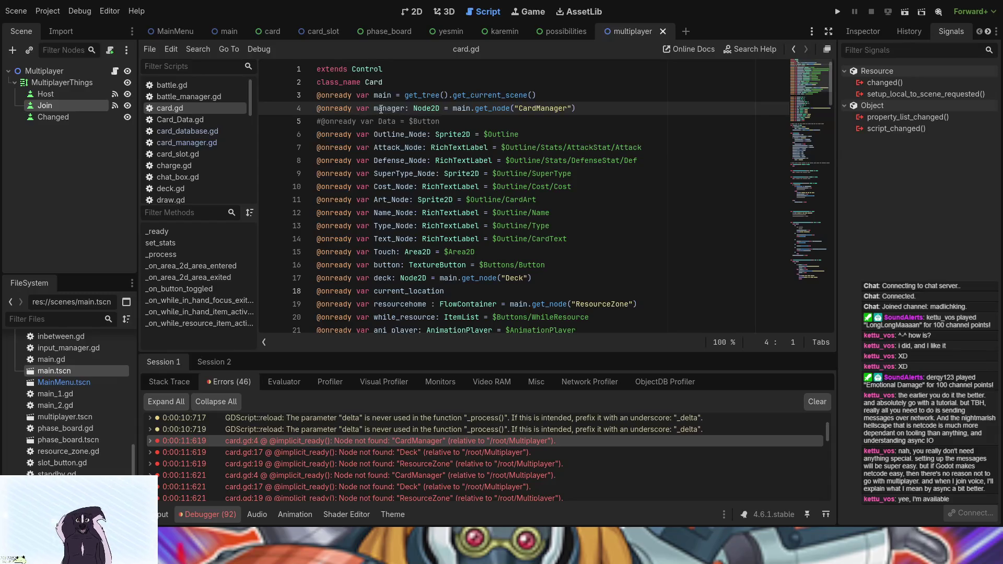
left_click_drag(371, 110, 387, 110)
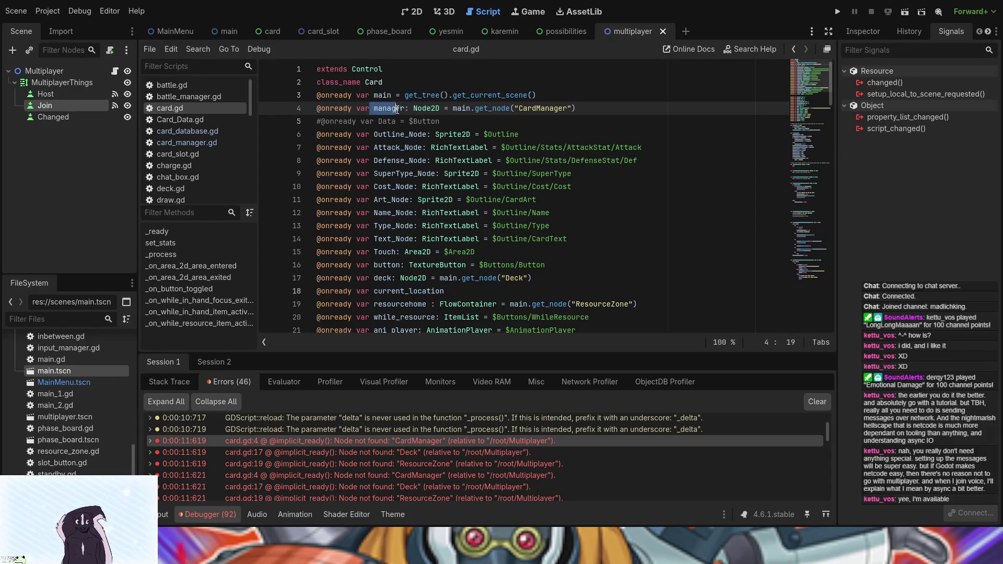
double_click(392, 109)
key("ctrl+c")
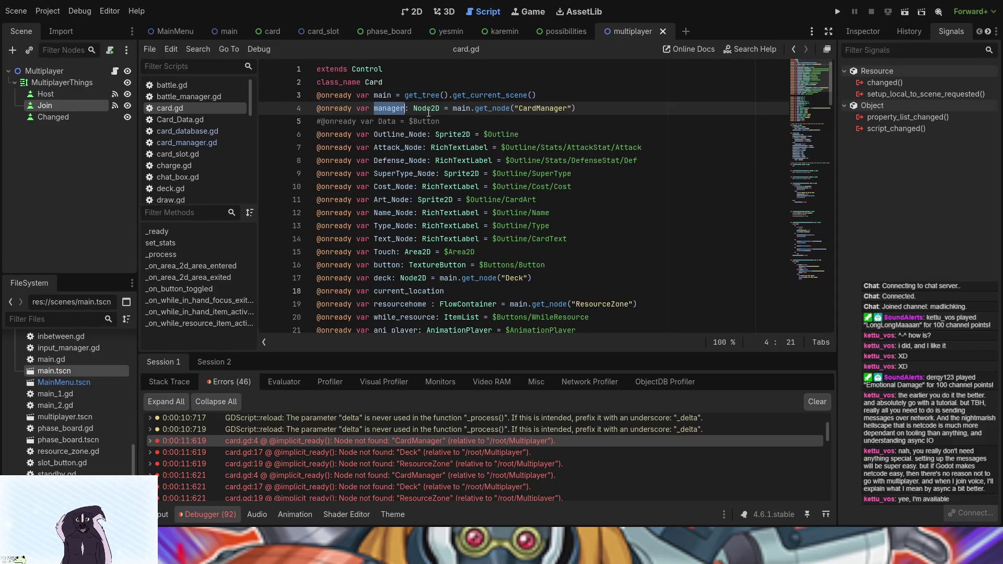
scroll(437, 207, "down", 12)
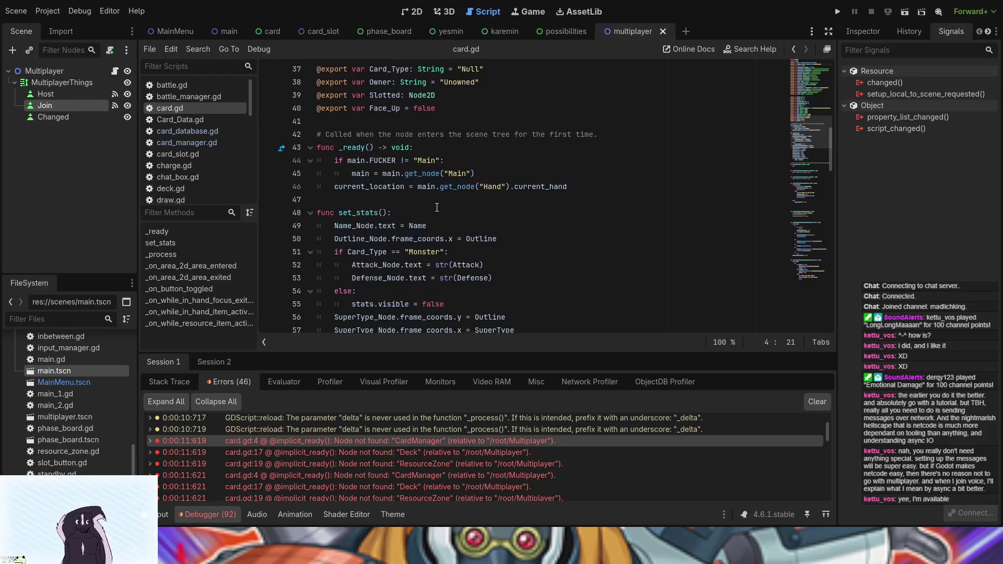
Step: Move the CardManager get_node assignment from line 4 into _ready as manager's assignment
left_click(589, 190)
key("Return")
key("ctrl+v")
scroll(578, 188, "up", 12)
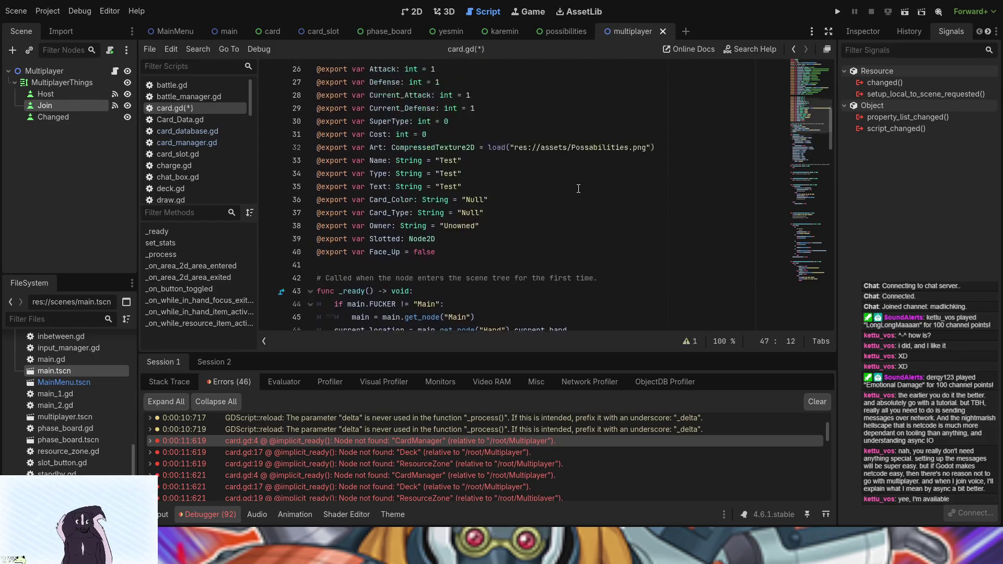
left_click_drag(442, 109, 578, 108)
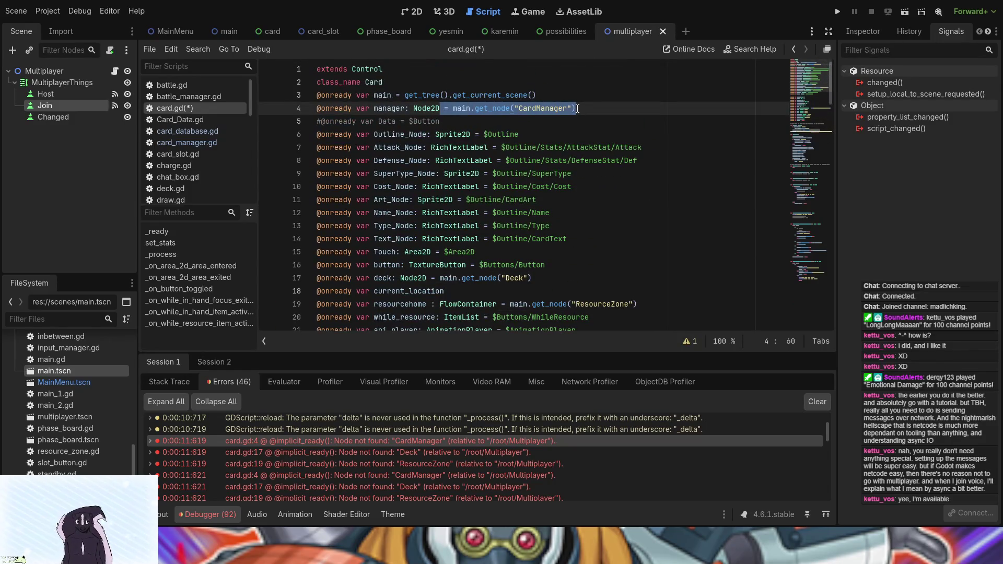
key("ctrl+x")
scroll(495, 226, "down", 15)
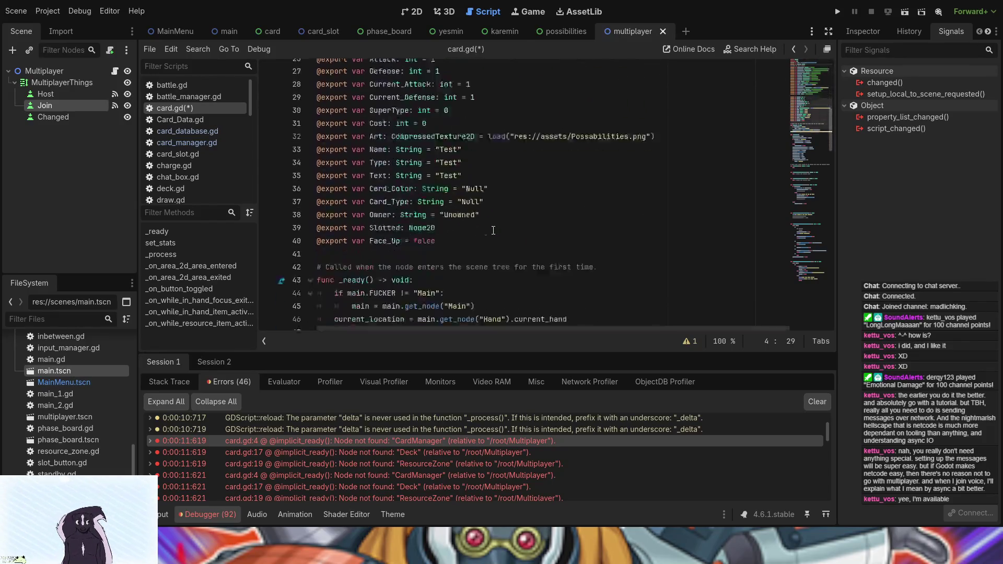
type("manager")
left_click(389, 87)
key("ctrl+v")
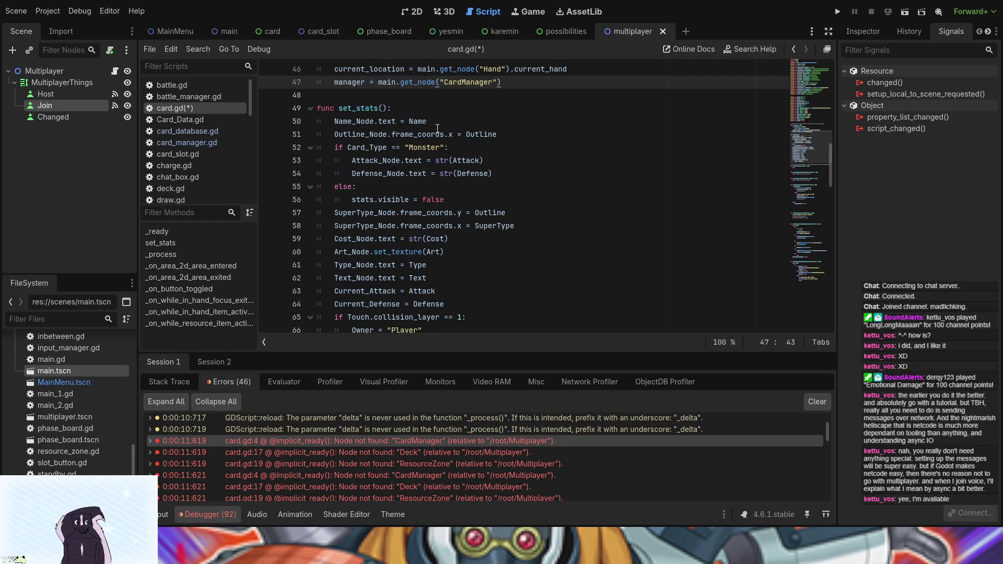
key("Return")
Step: Move the Deck lookup from line 17 into _ready as deck = main.get_node("Deck")
scroll(438, 128, "up", 10)
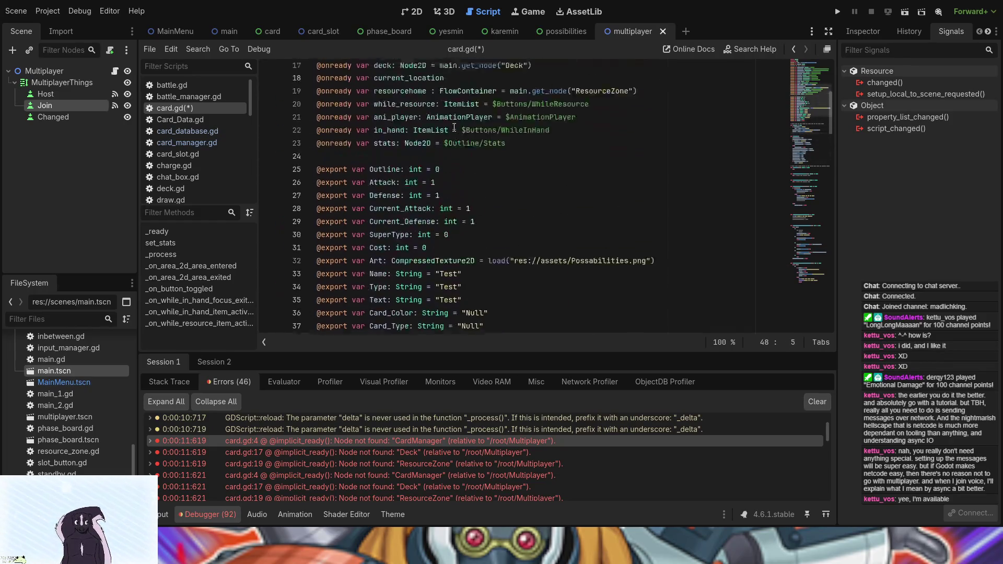
left_click(294, 453)
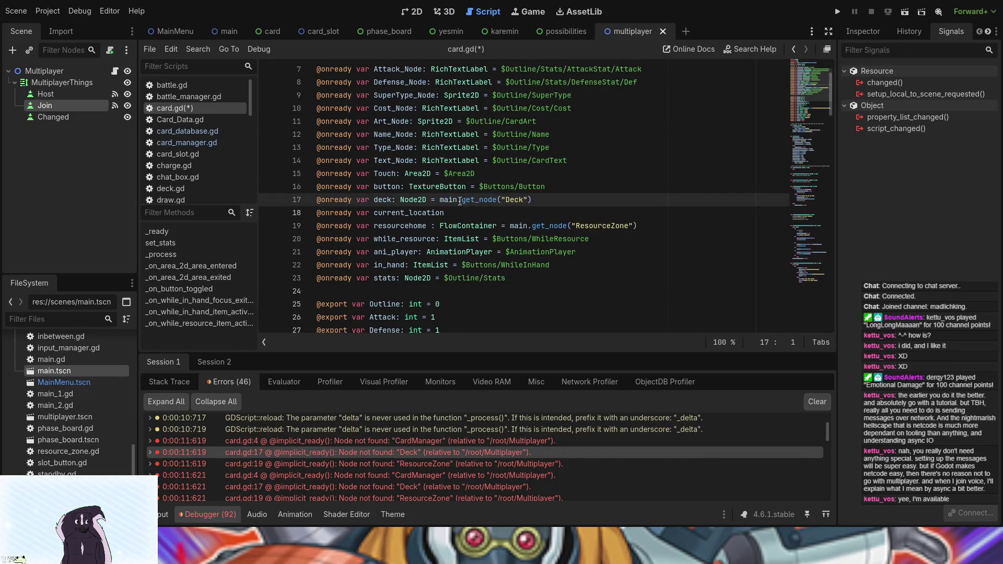
left_click_drag(427, 199, 533, 199)
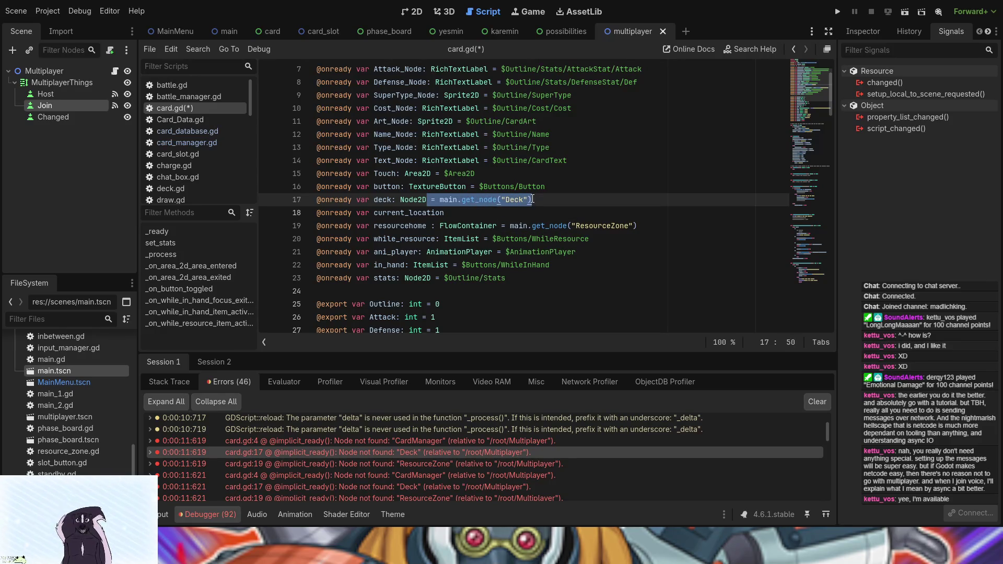
key("BackSpace")
scroll(505, 212, "down", 10)
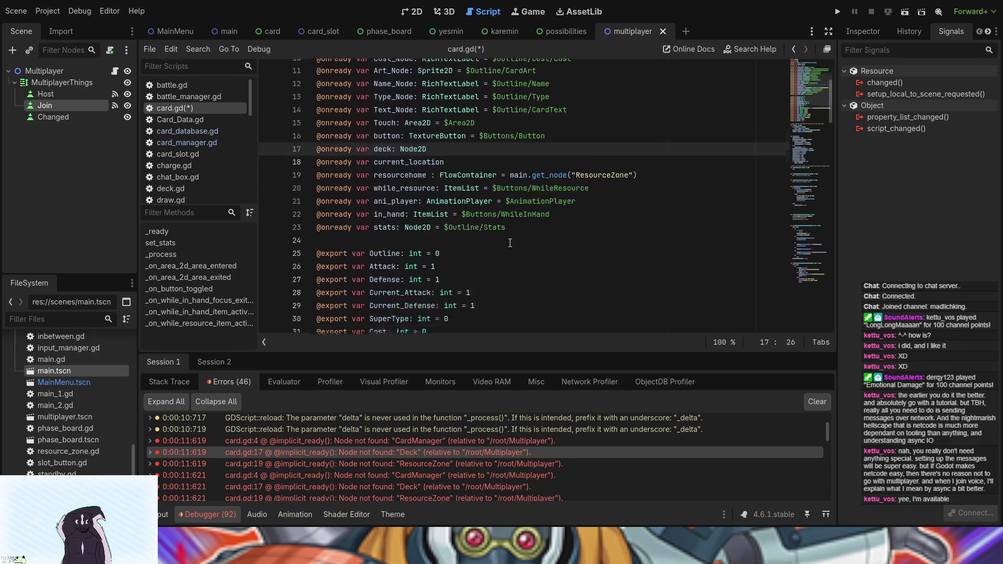
left_click(518, 161)
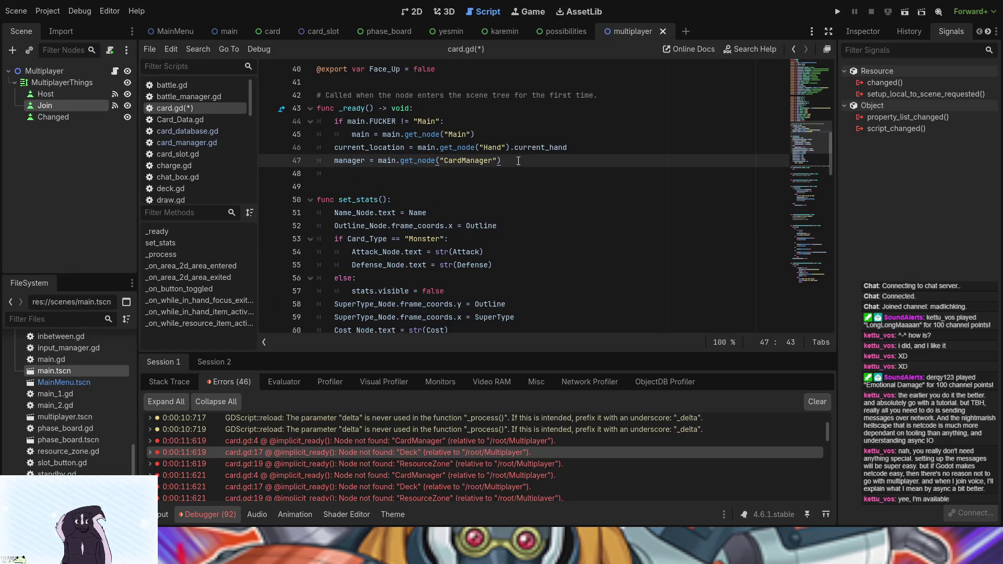
key("Return")
type("deck")
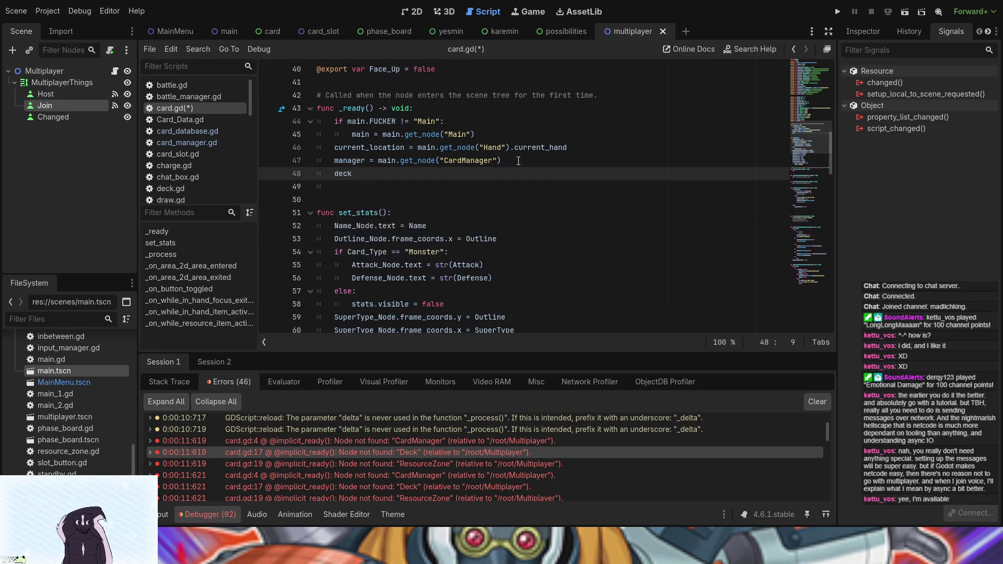
type(" = main.get_node(\"Deck\")")
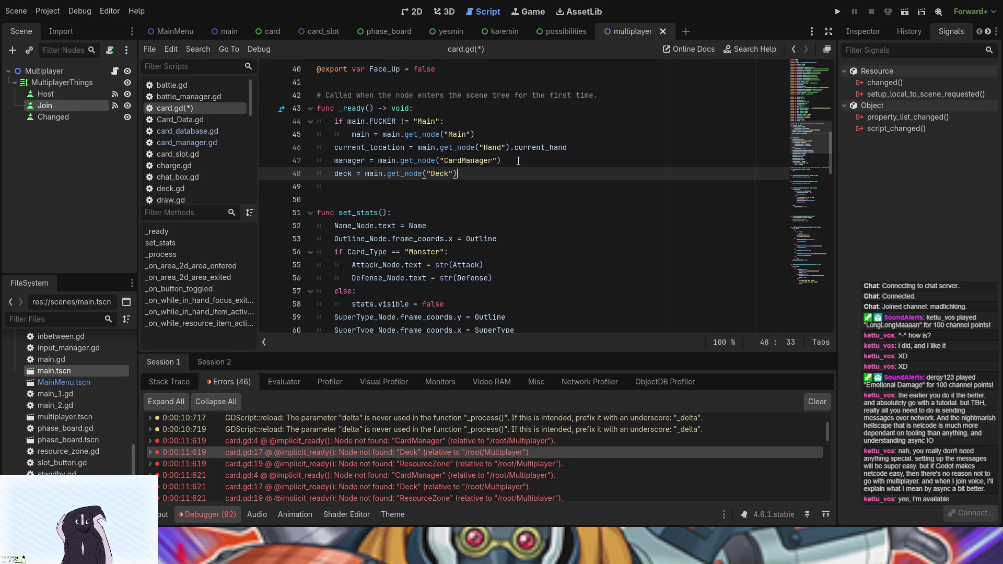
Step: Move the ResourceZone lookup from line 19 into _ready, assigned to resourcehome
scroll(518, 160, "up", 7)
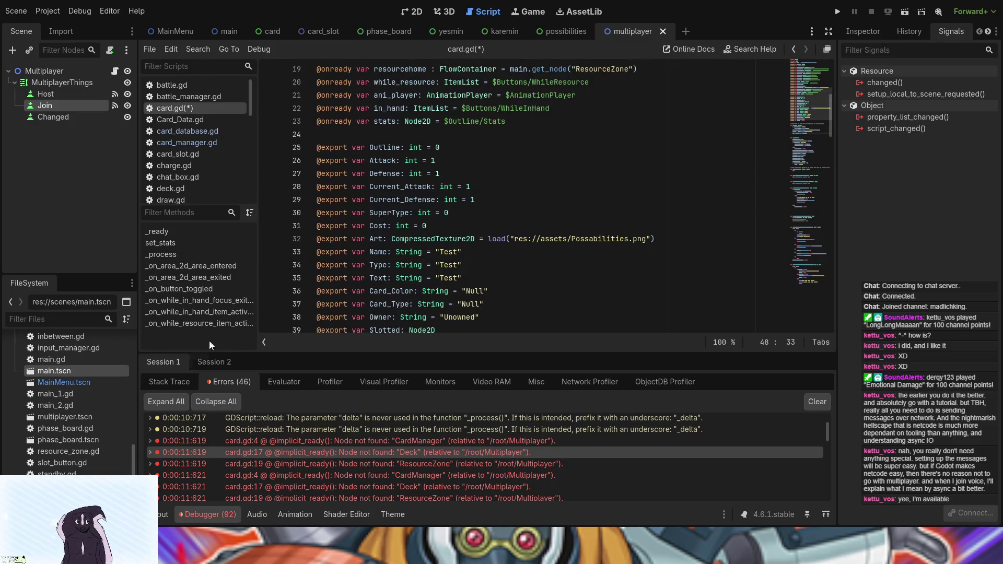
left_click(264, 464)
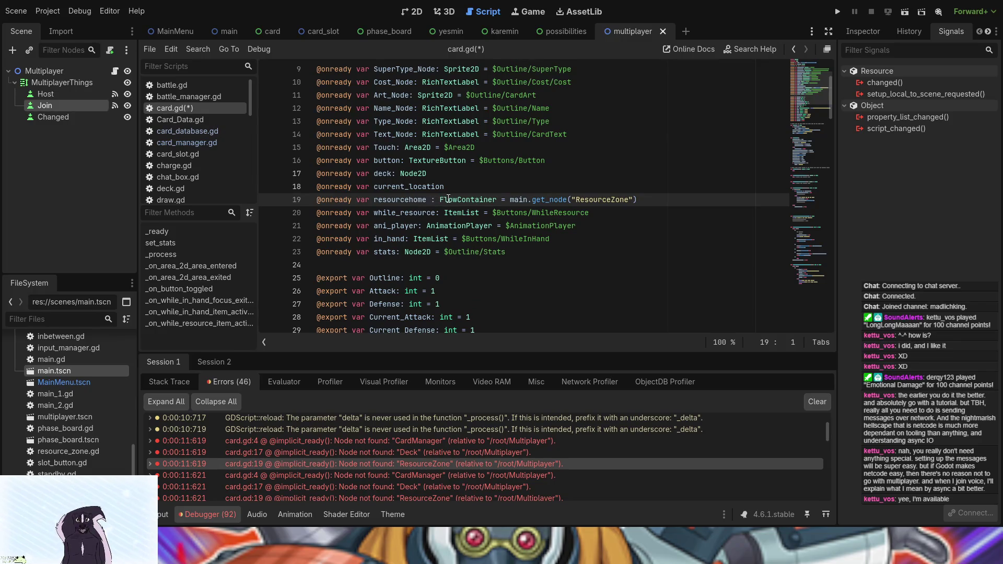
left_click_drag(498, 199, 642, 200)
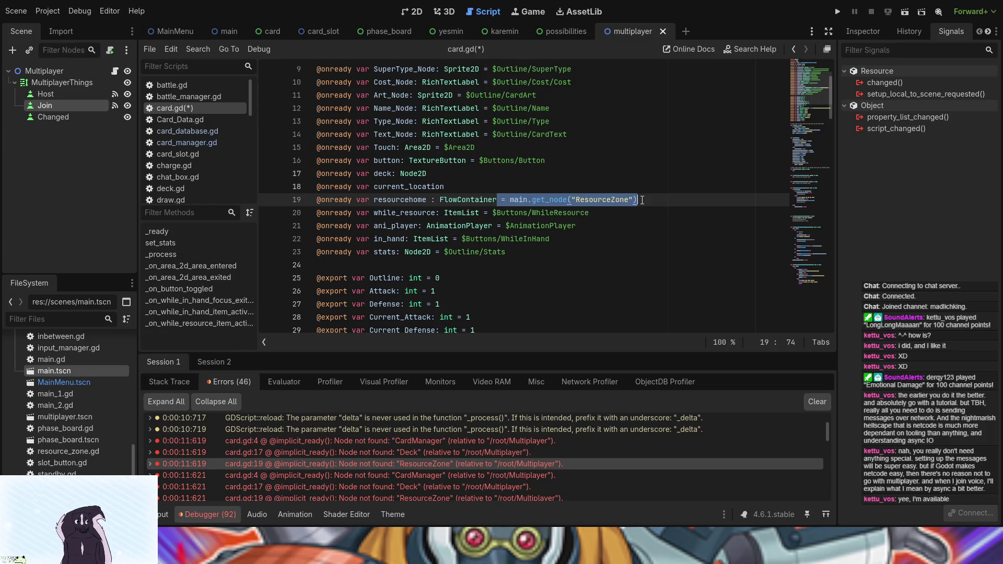
key("BackSpace")
scroll(479, 251, "down", 10)
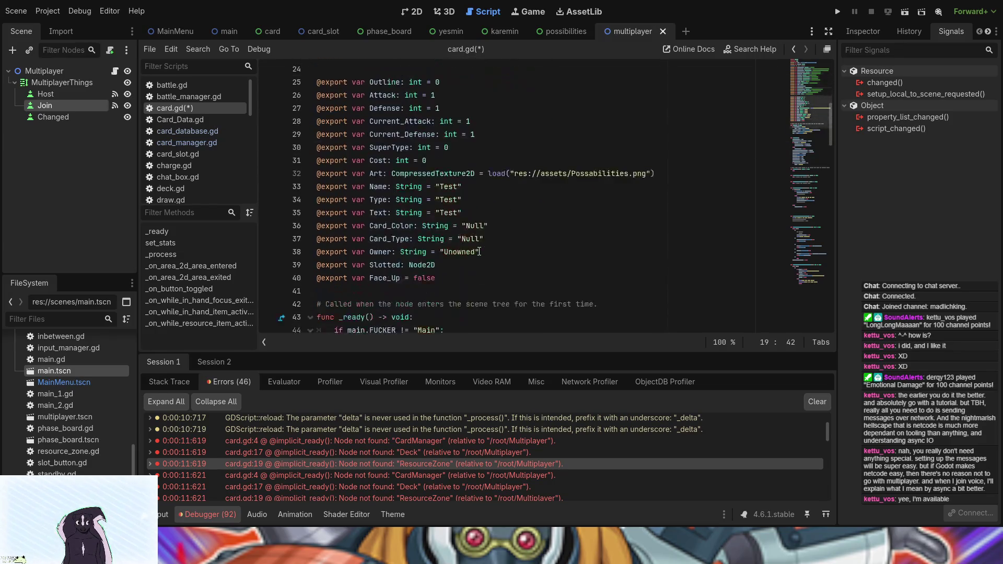
left_click(453, 199)
key("ctrl+v")
left_click(335, 199)
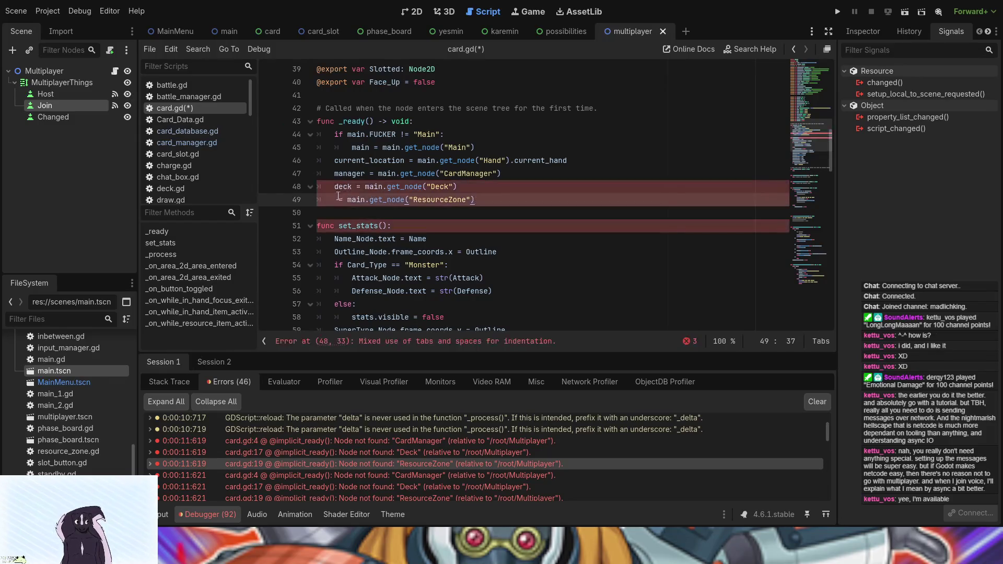
type("resourcehome =")
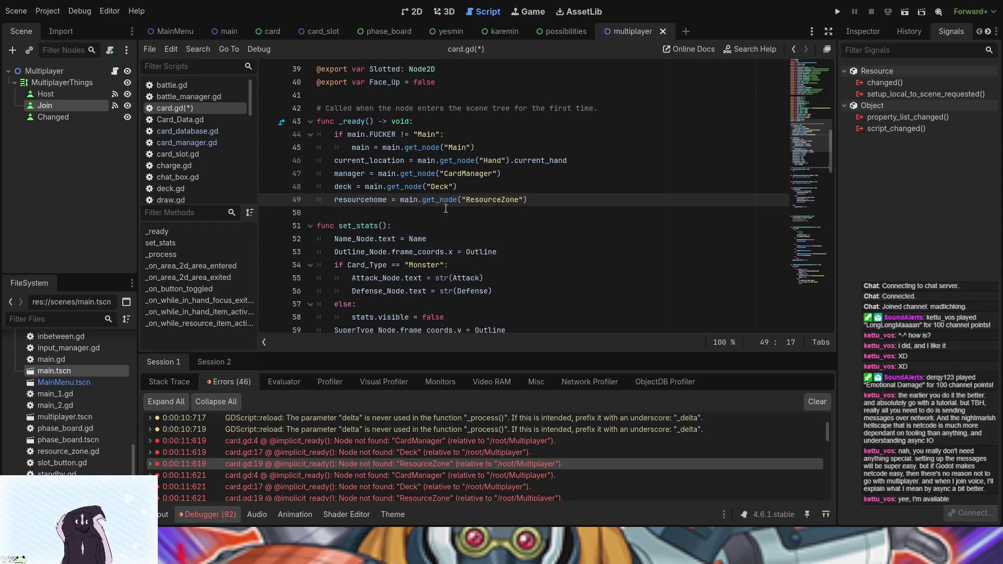
Step: Save card.gd, clear the Session 1 and Session 2 error lists, and run the project
scroll(446, 208, "up", 10)
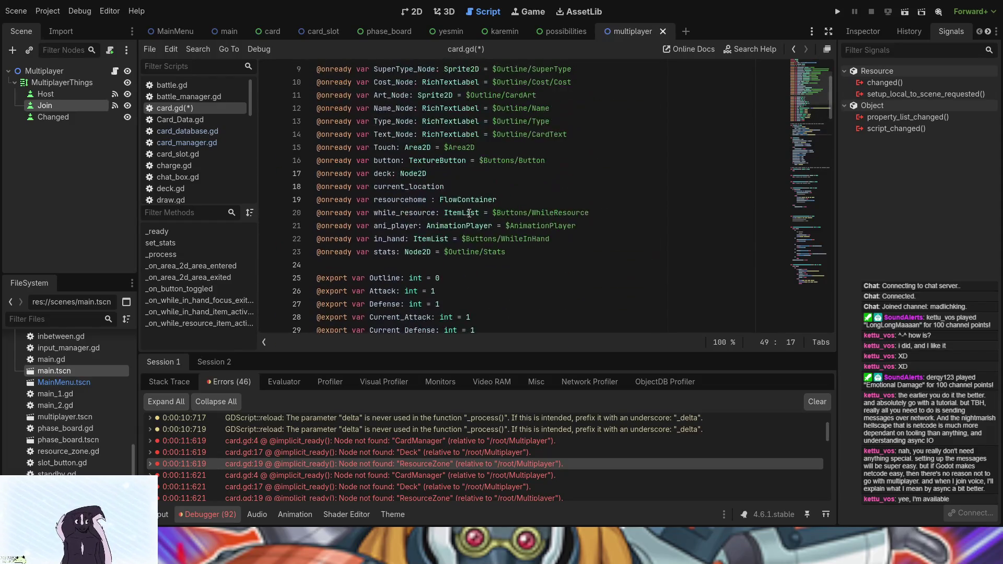
left_click(271, 475)
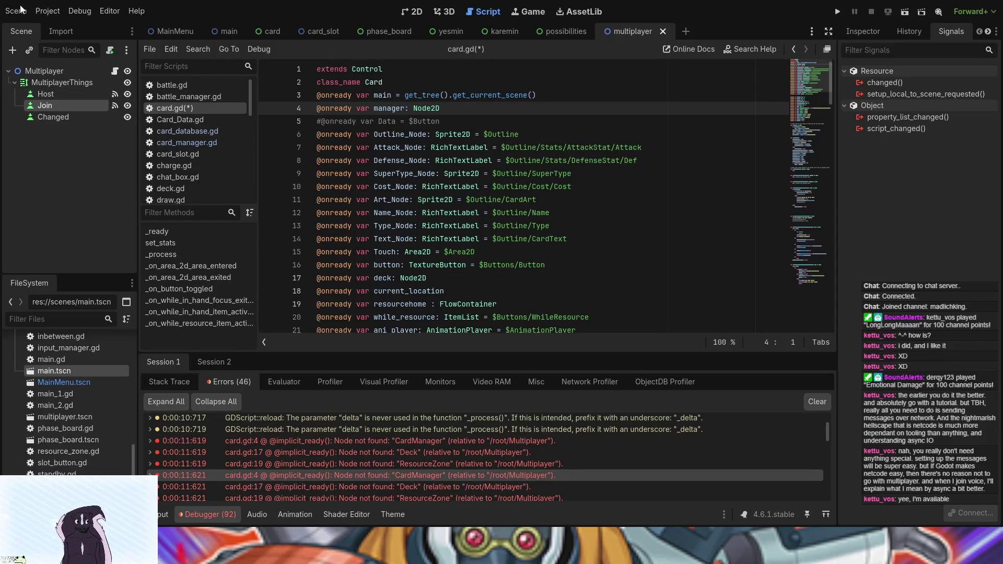
key("ctrl+s")
left_click(812, 404)
left_click(227, 363)
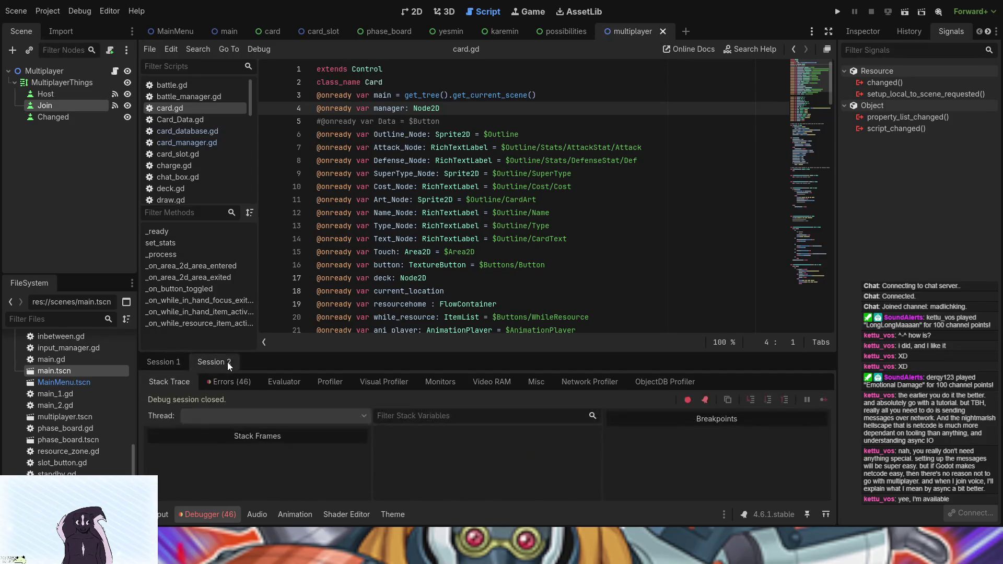
left_click(231, 379)
left_click(816, 402)
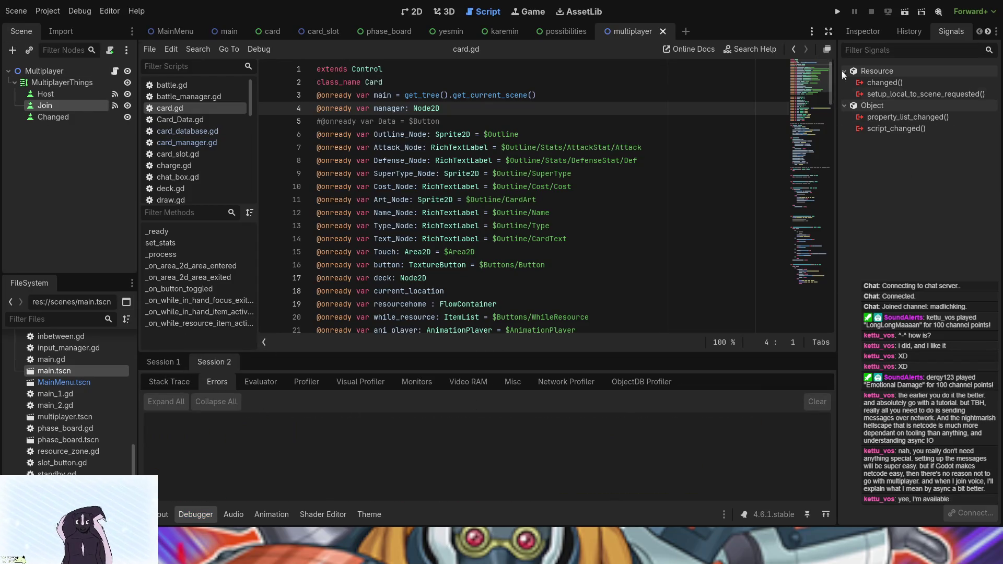
left_click(835, 12)
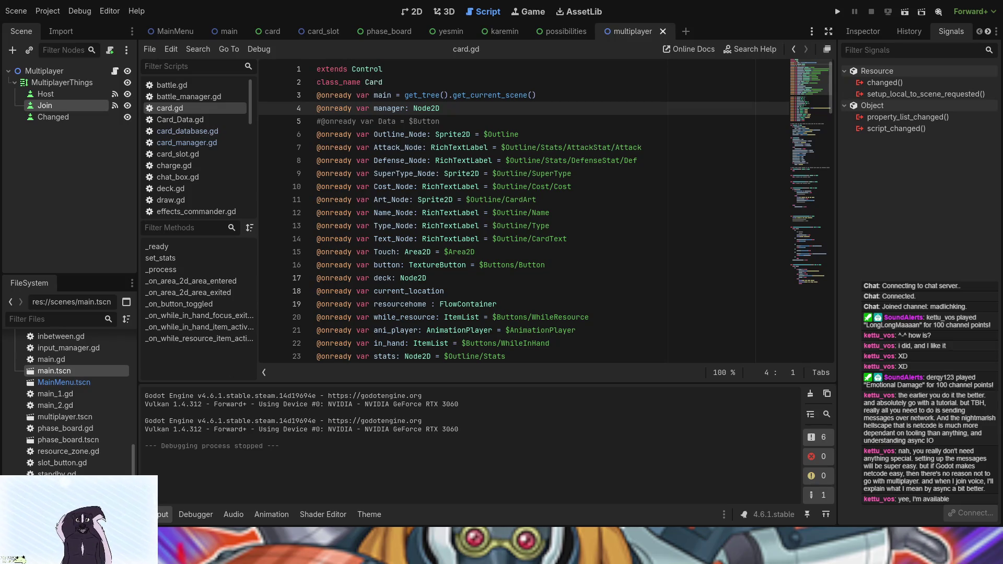
Step: Switch to the main scene tab to open the Main scene
left_click(228, 30)
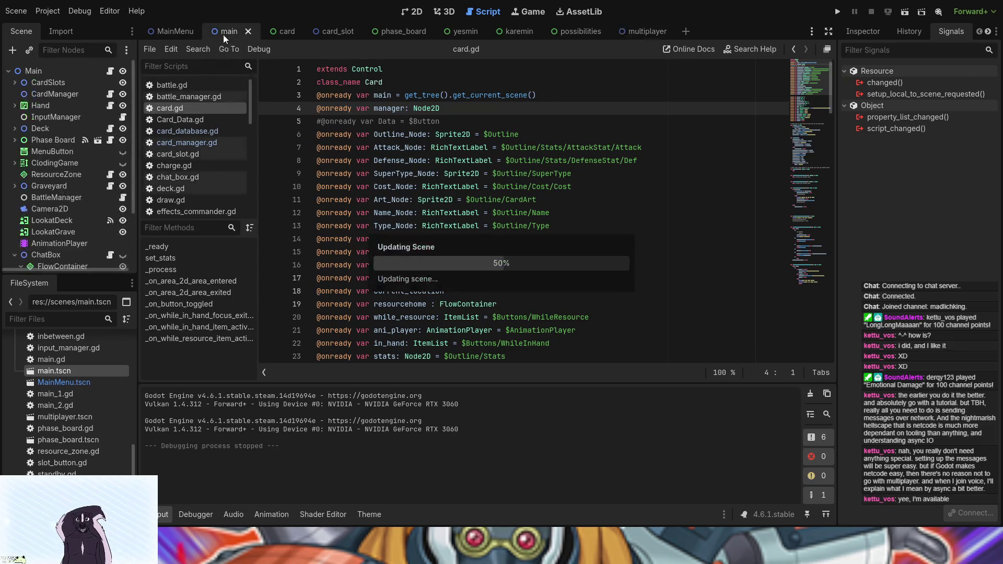
Step: Open the main scene and read through the ChatBox's chat_box.gd script
left_click(107, 73)
scroll(471, 244, "down", 3)
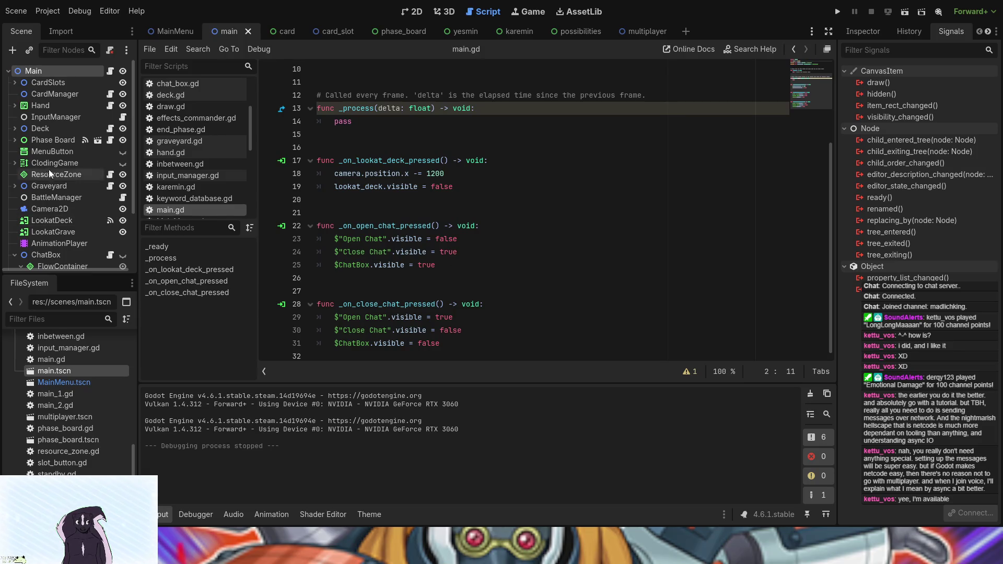
scroll(53, 210, "down", 3)
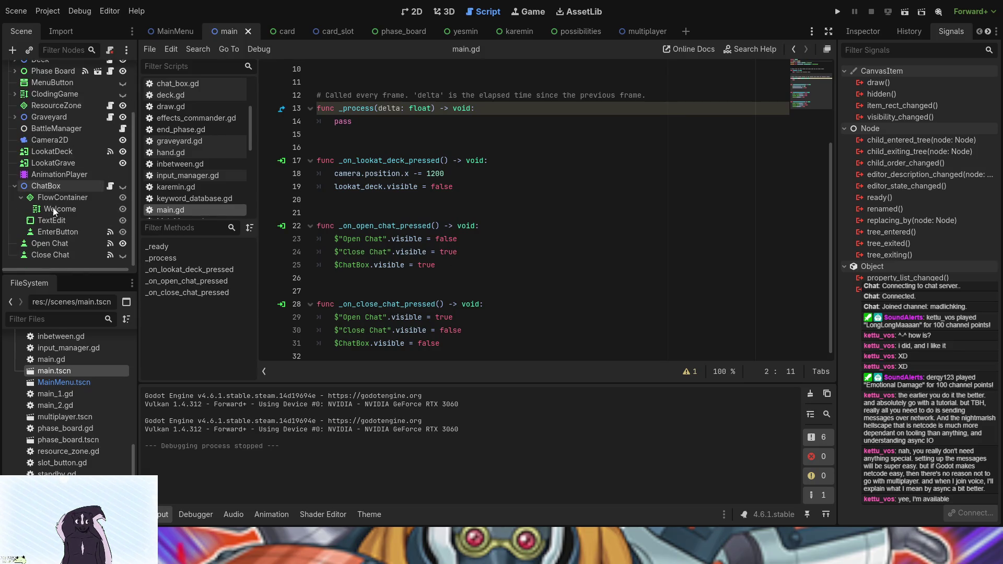
left_click(109, 186)
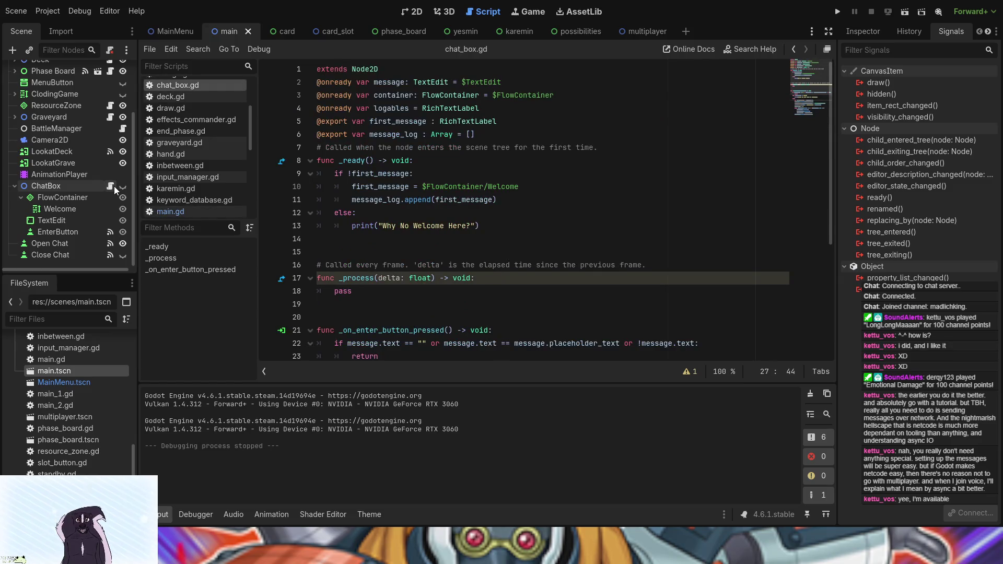
scroll(430, 267, "down", 1)
scroll(431, 267, "down", 4)
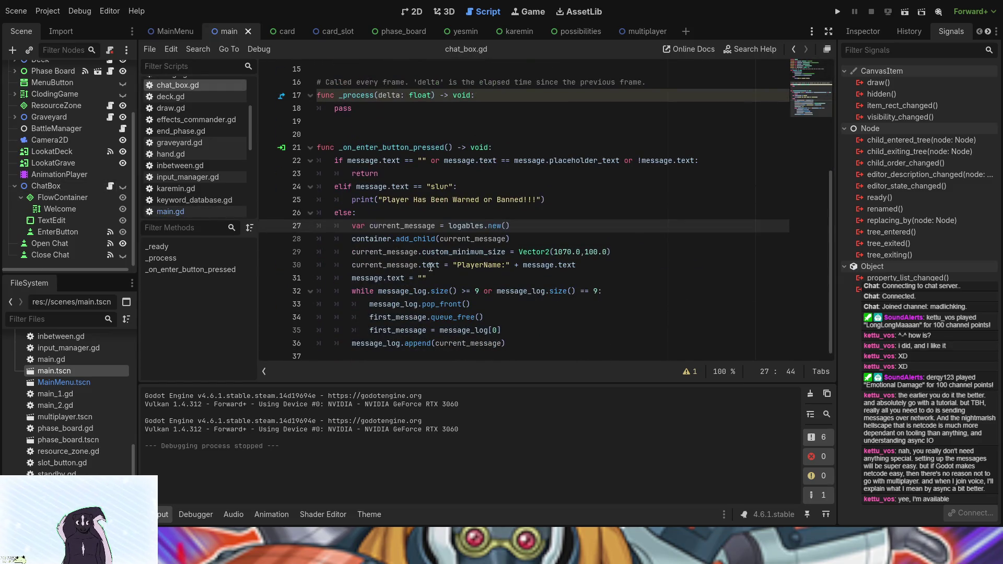
scroll(430, 267, "up", 5)
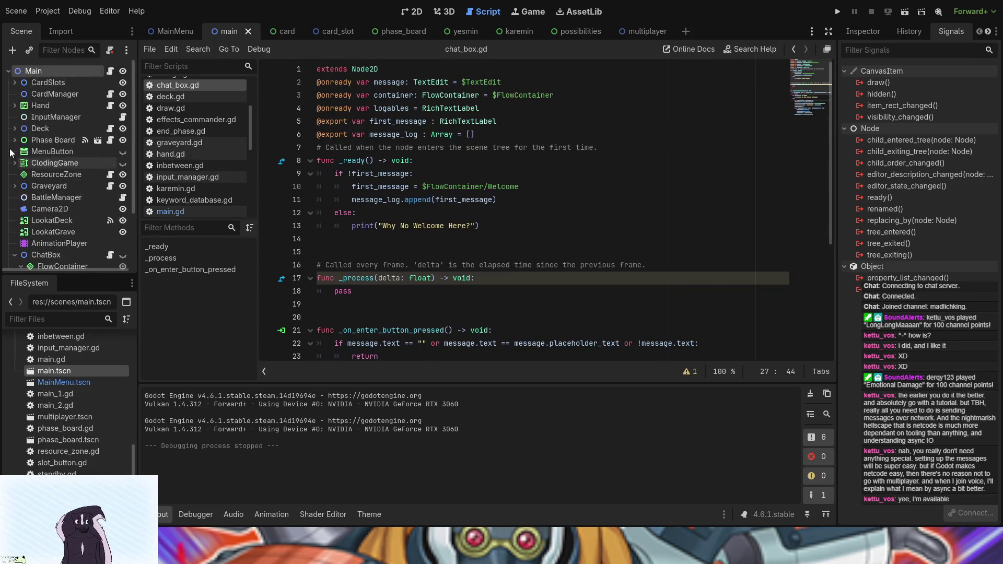
scroll(424, 267, "down", 5)
scroll(423, 267, "up", 5)
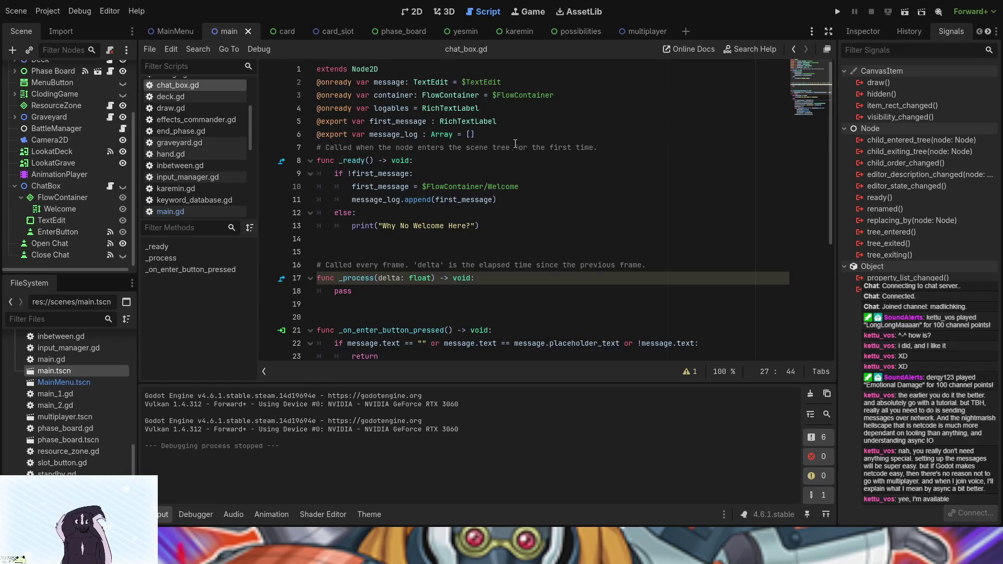
scroll(475, 180, "down", 5)
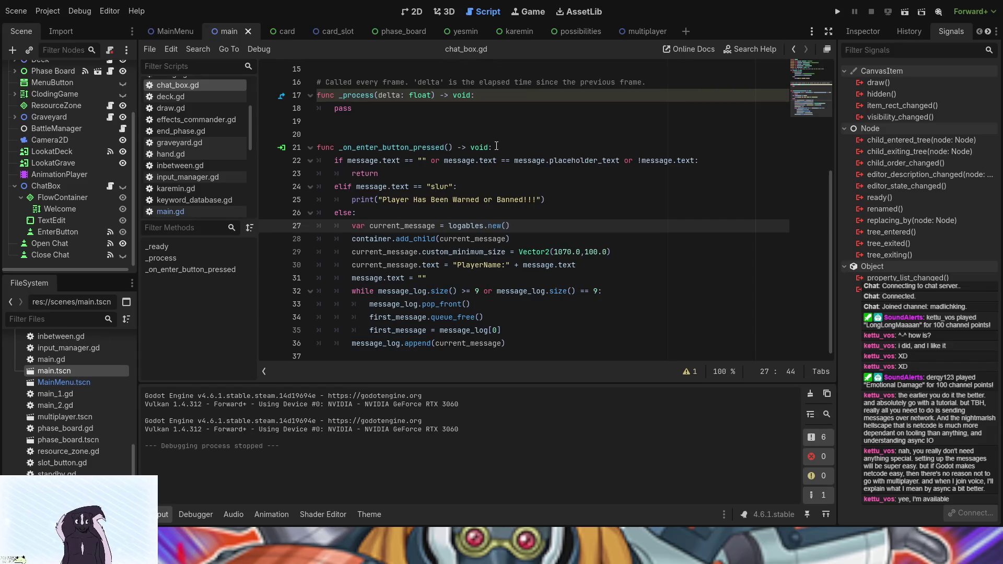
scroll(489, 171, "up", 5)
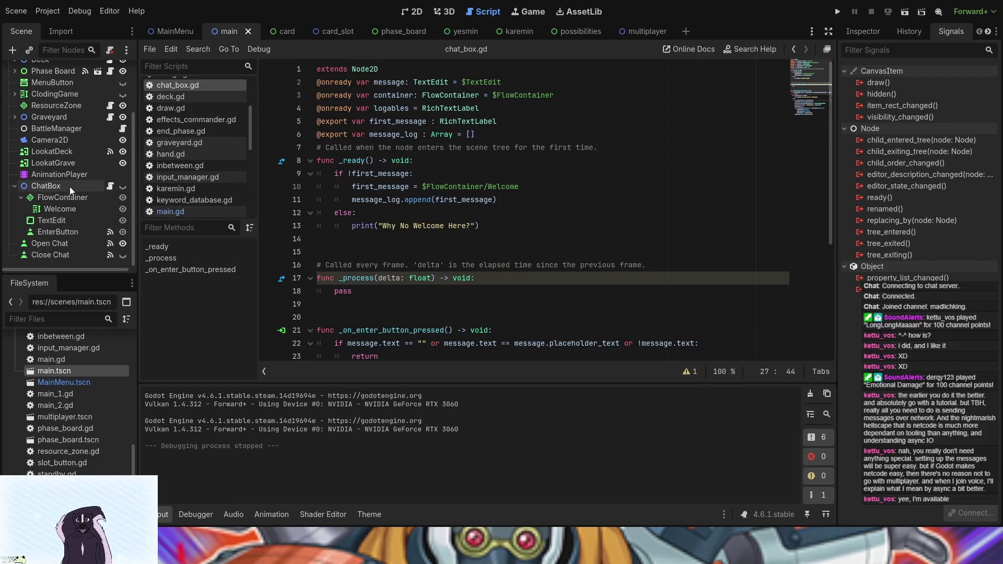
scroll(67, 194, "up", 2)
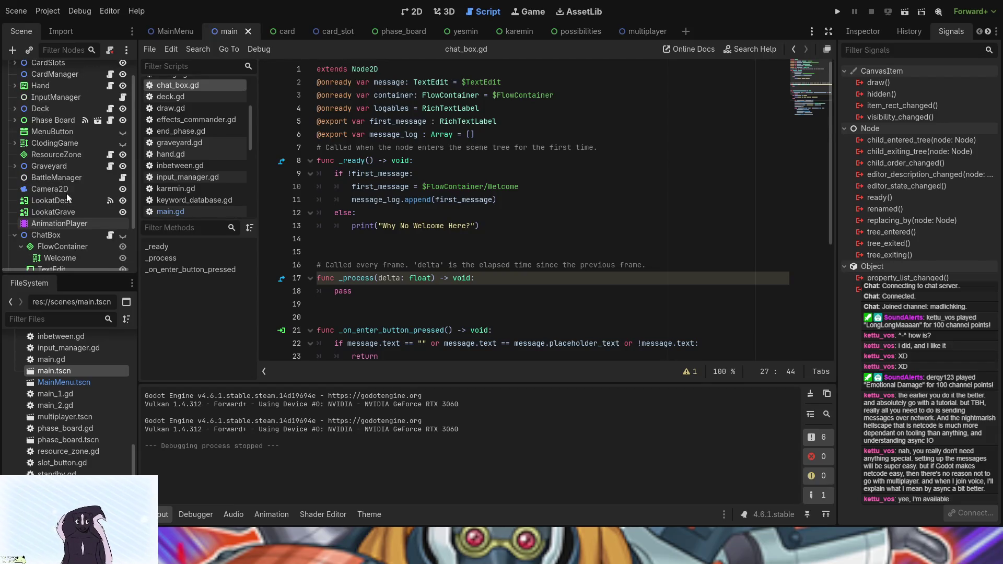
scroll(67, 194, "up", 1)
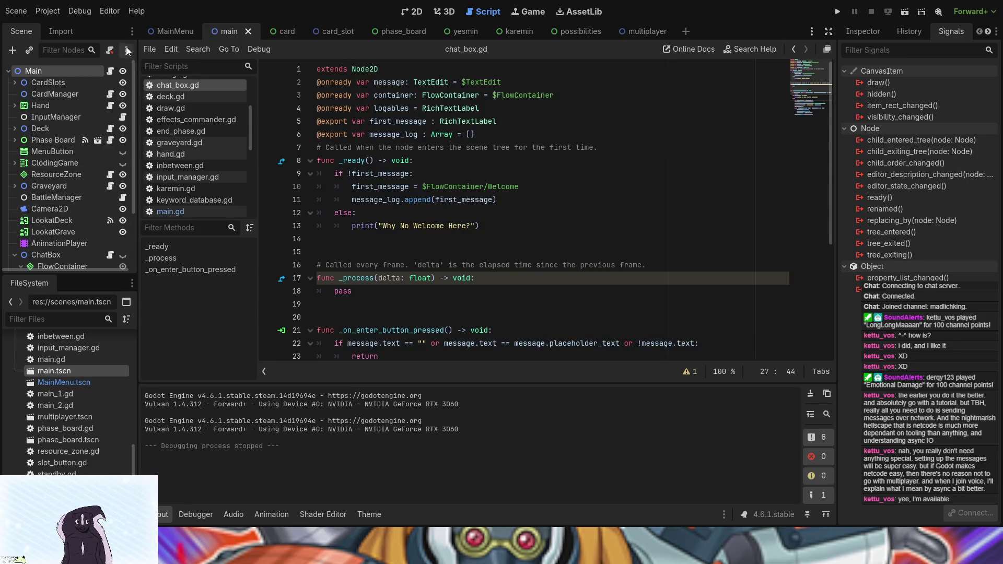
Step: Return to main.gd and select the placeholder pass line in _ready
left_click(109, 71)
scroll(427, 273, "up", 3)
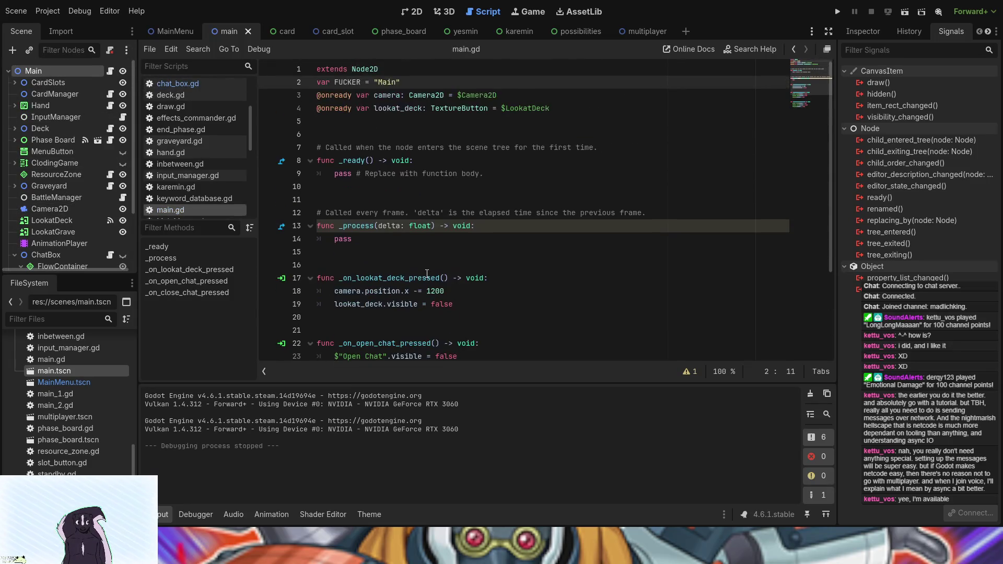
left_click(363, 122)
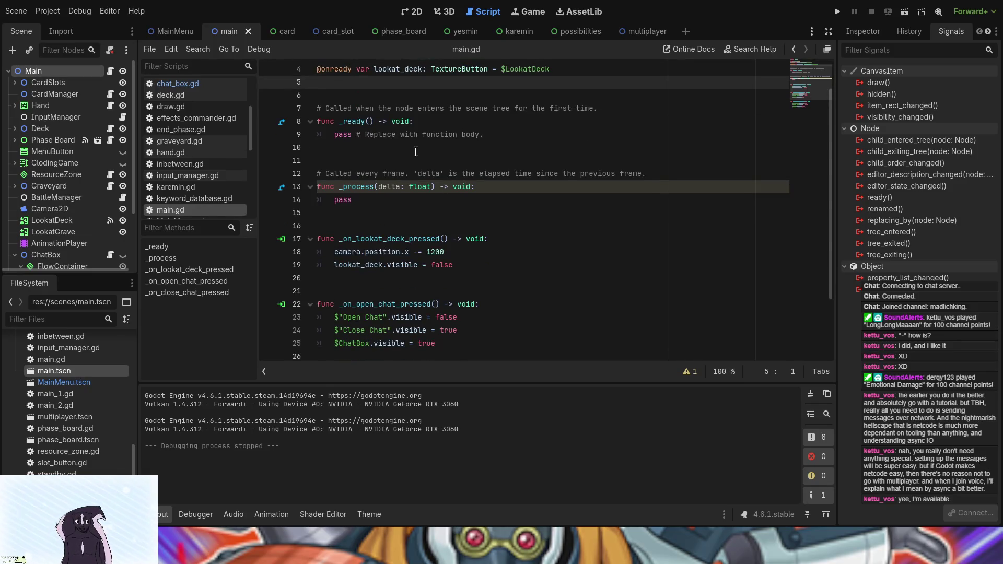
left_click_drag(494, 141, 334, 138)
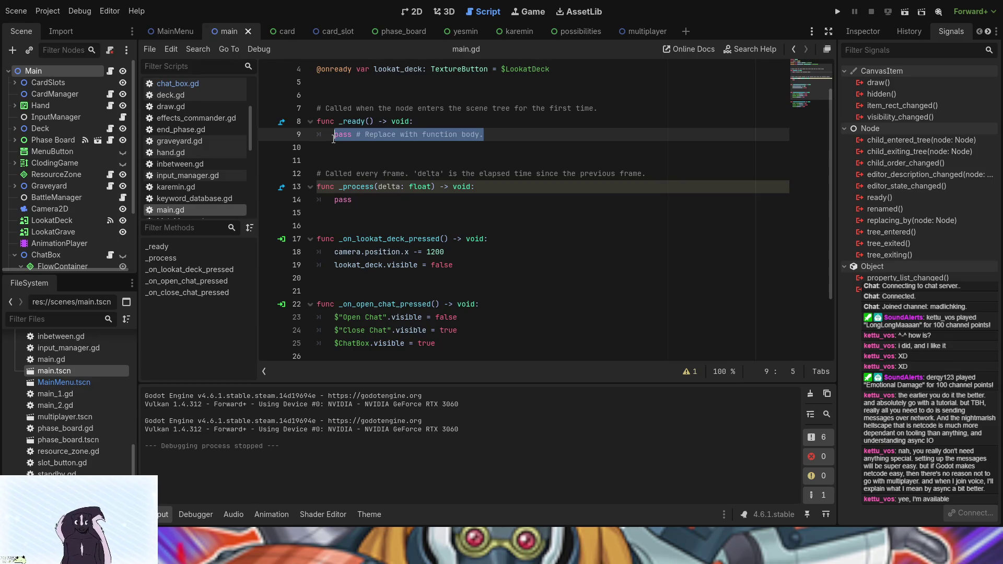
Step: Replace pass in _ready with the condition 'if get_parent() != null:'
type("if get")
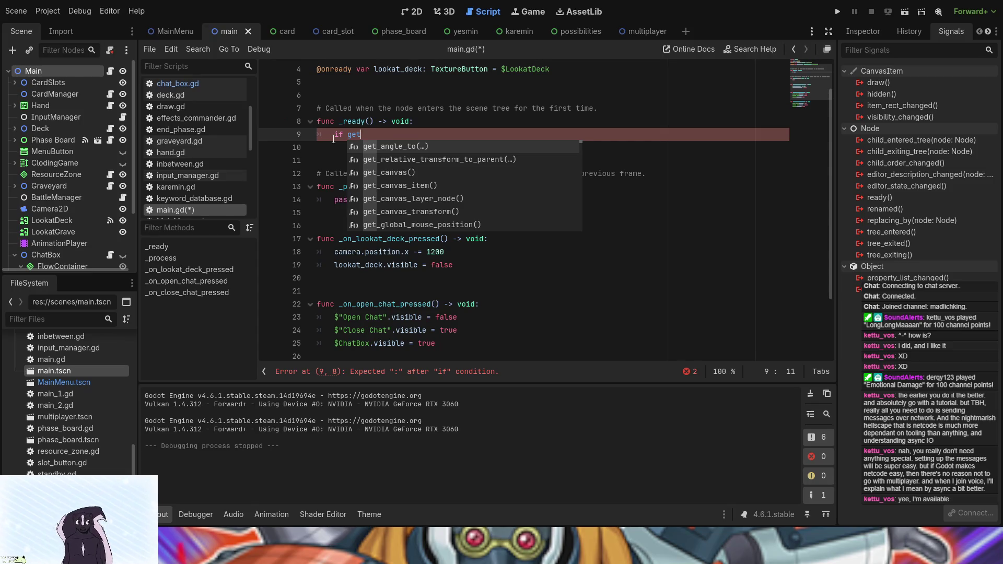
type("_par")
key("Return")
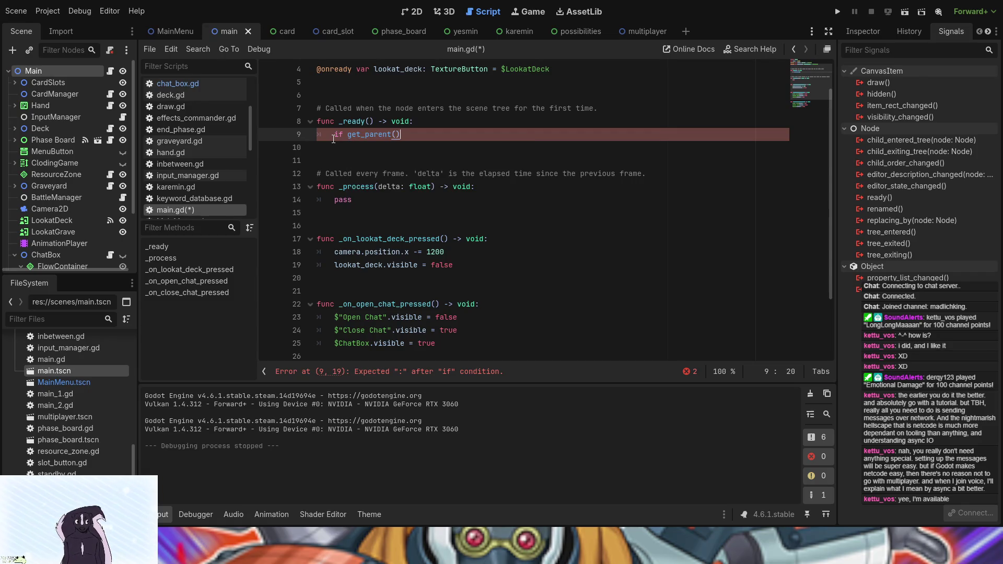
type("!=")
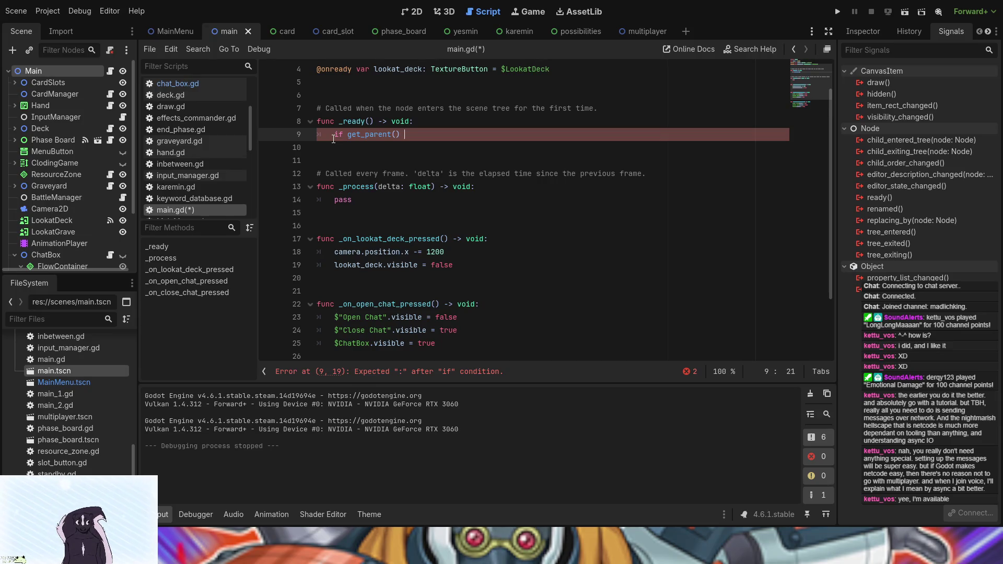
type(" nul")
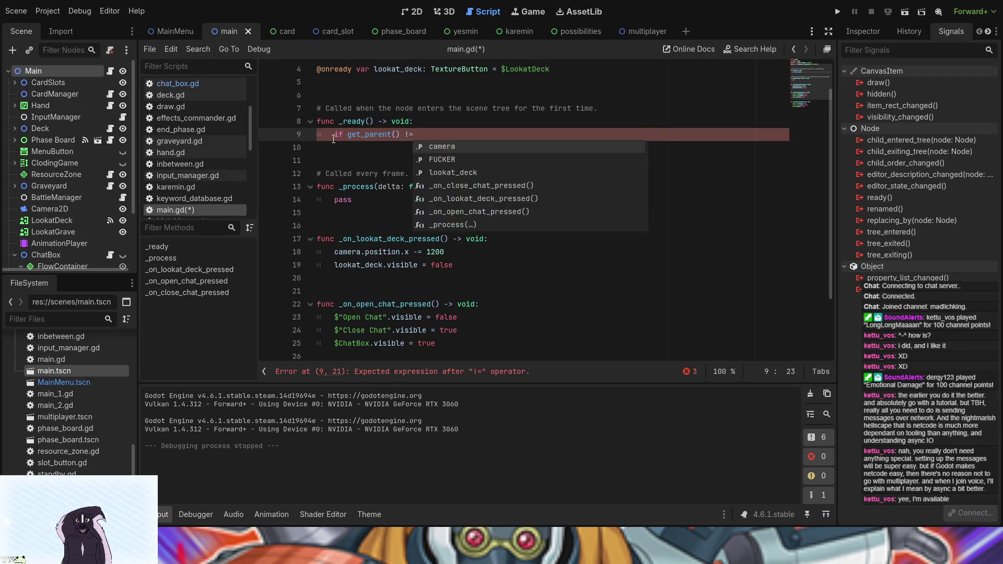
type("l")
key("Return")
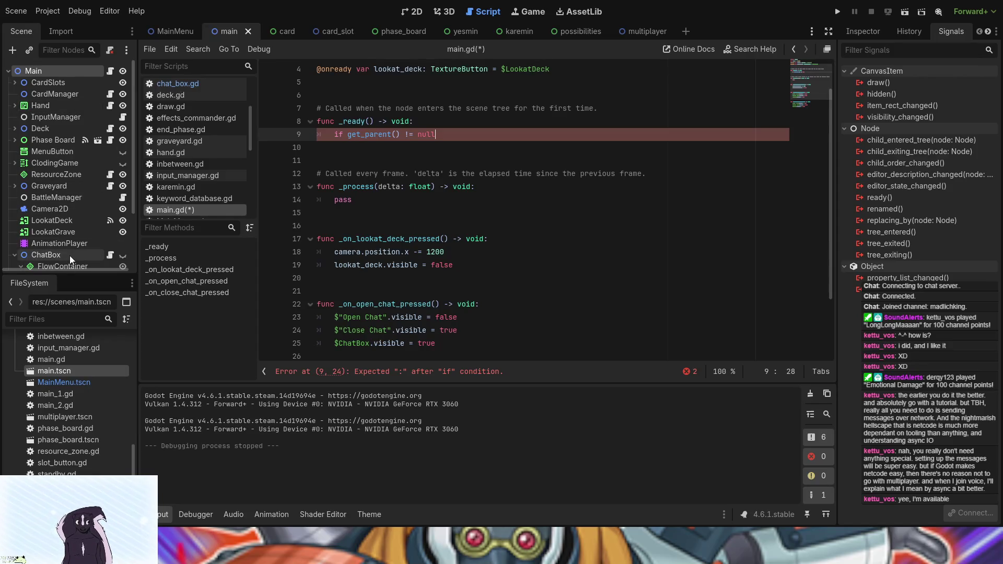
scroll(70, 255, "down", 3)
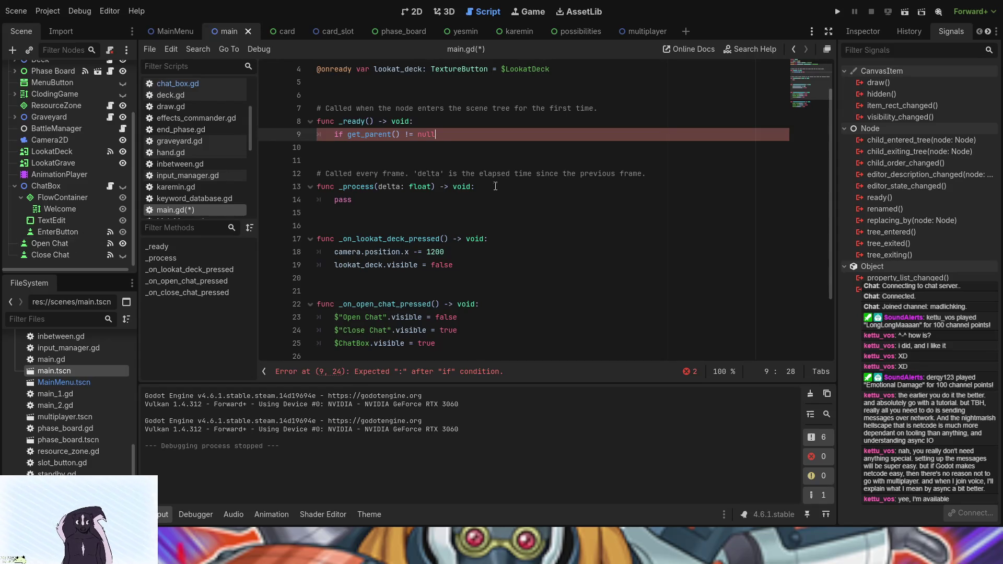
key("Return")
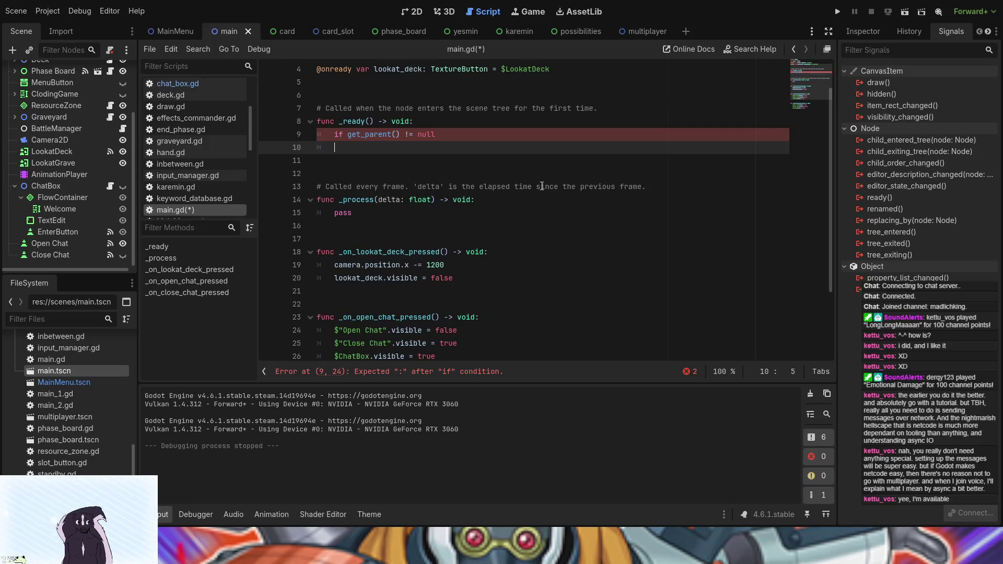
key("BackSpace")
key("BackSpace")
type(":")
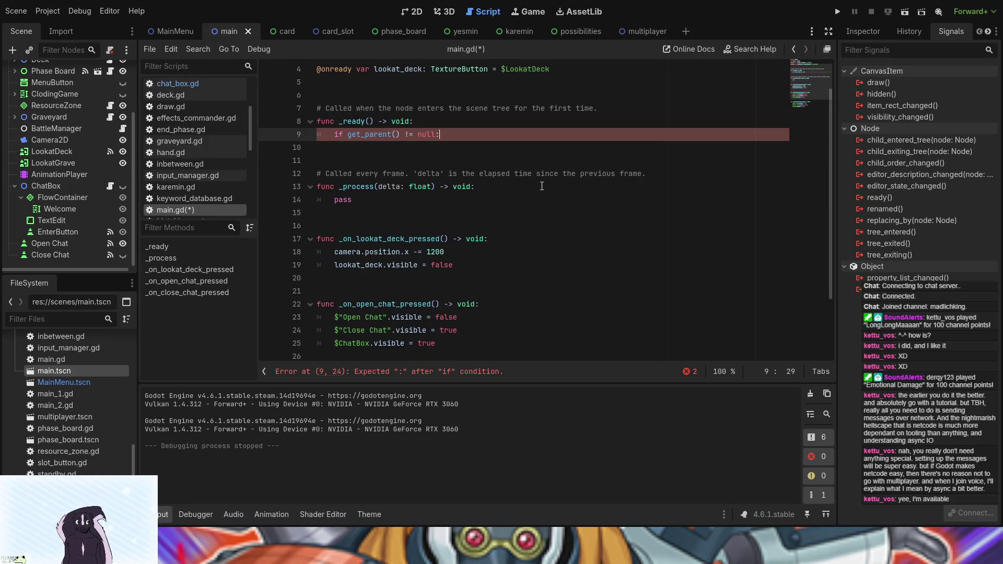
key("Return")
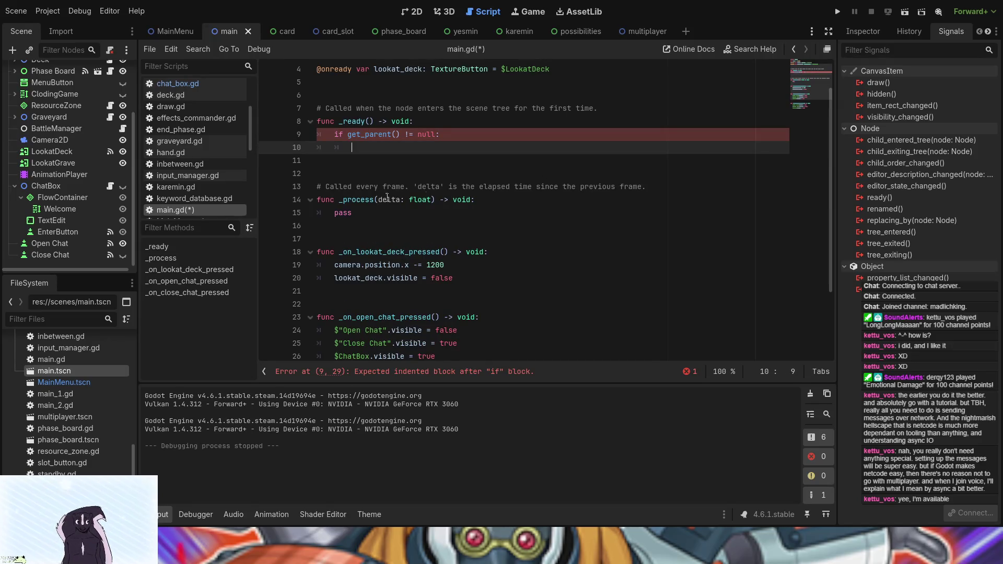
Step: Add '$"Open Chat".visible = true' in the if body, then hide Open Chat in the editor
mouse_move(55, 246)
left_mouse_down()
mouse_move(394, 162)
mouse_move(402, 150)
left_mouse_up()
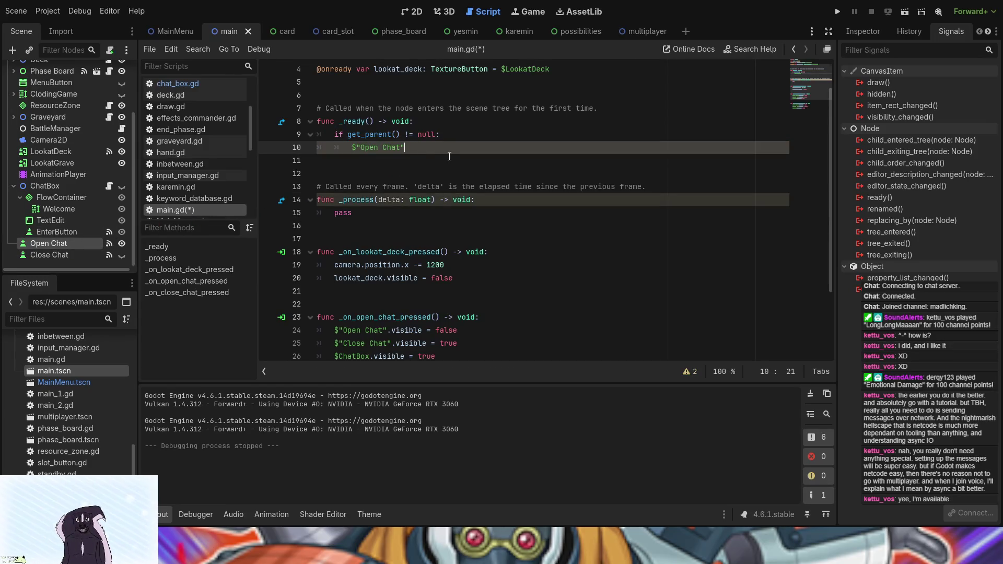
type(".v")
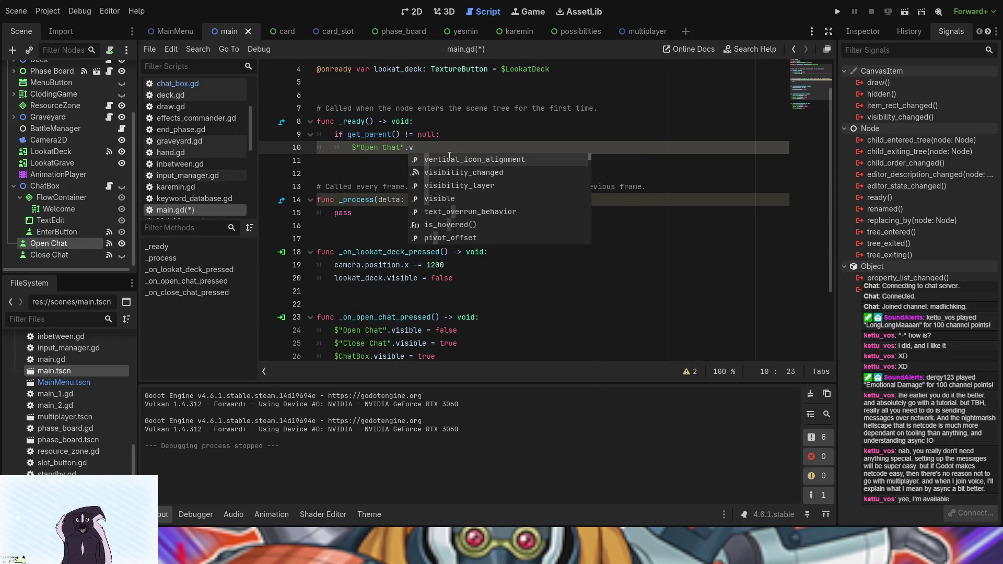
left_click(442, 197)
type("= true")
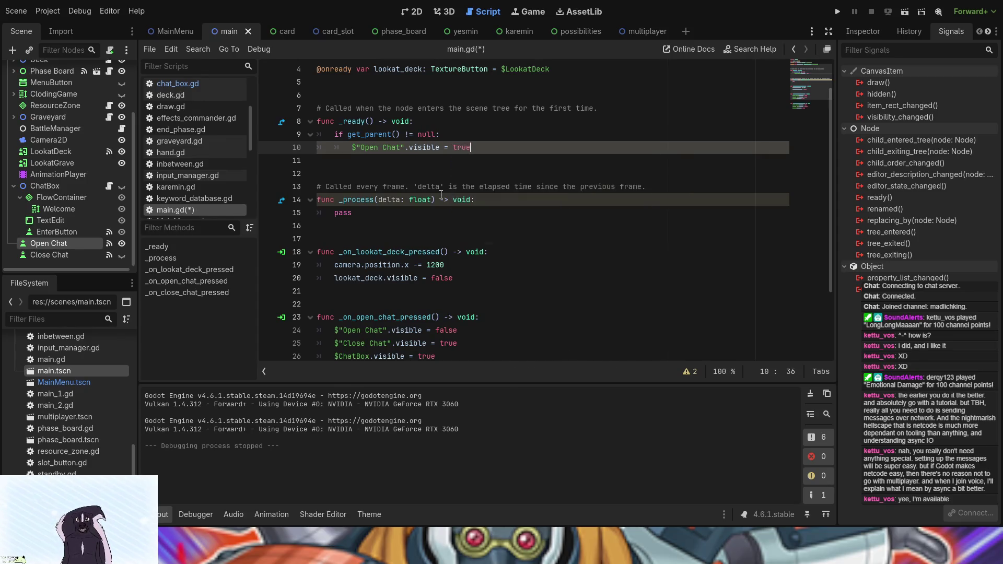
left_click(121, 243)
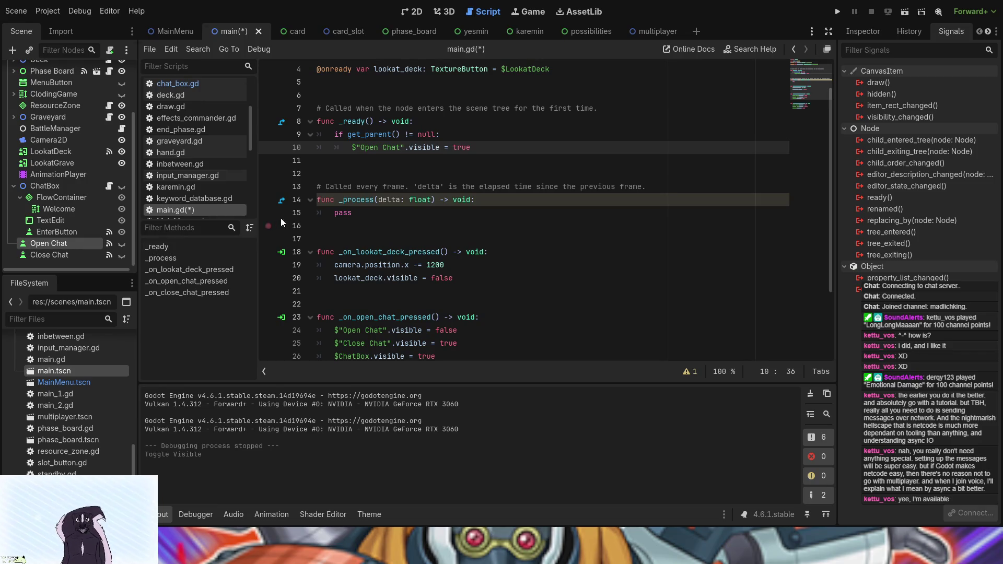
Step: Add an else: branch under the Open Chat visibility line in _ready()
key("Return")
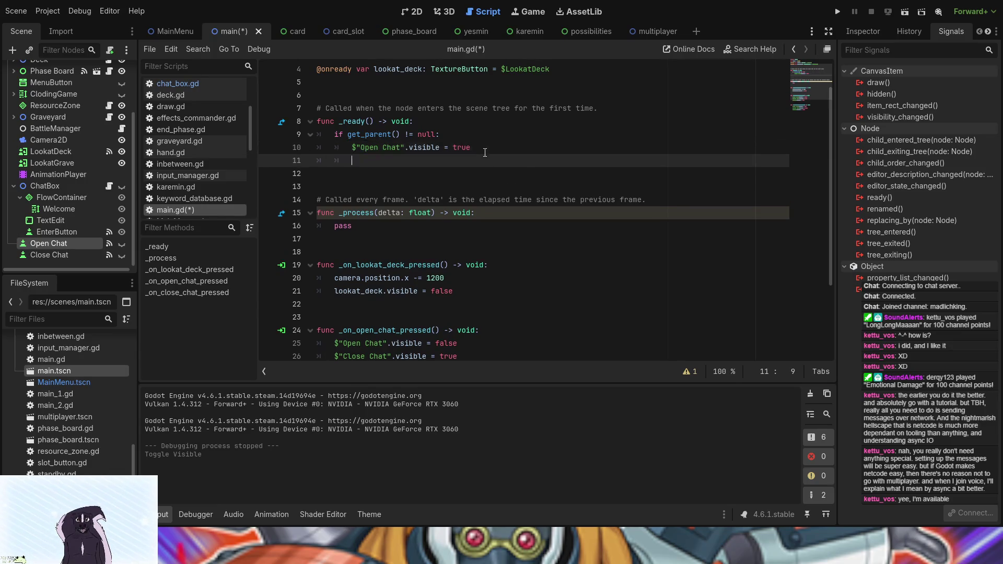
type("else")
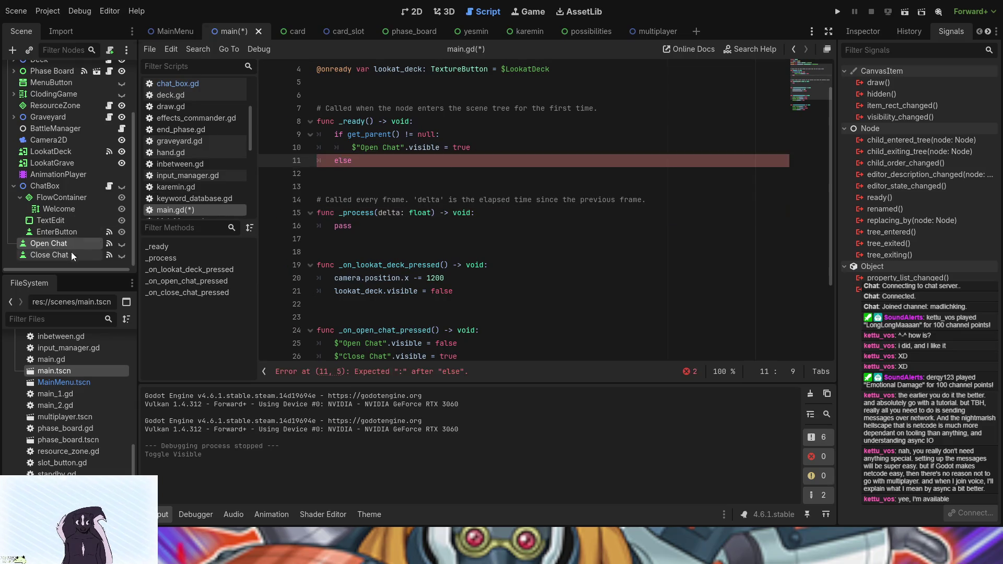
left_click_drag(471, 147, 349, 151)
key("ctrl+c")
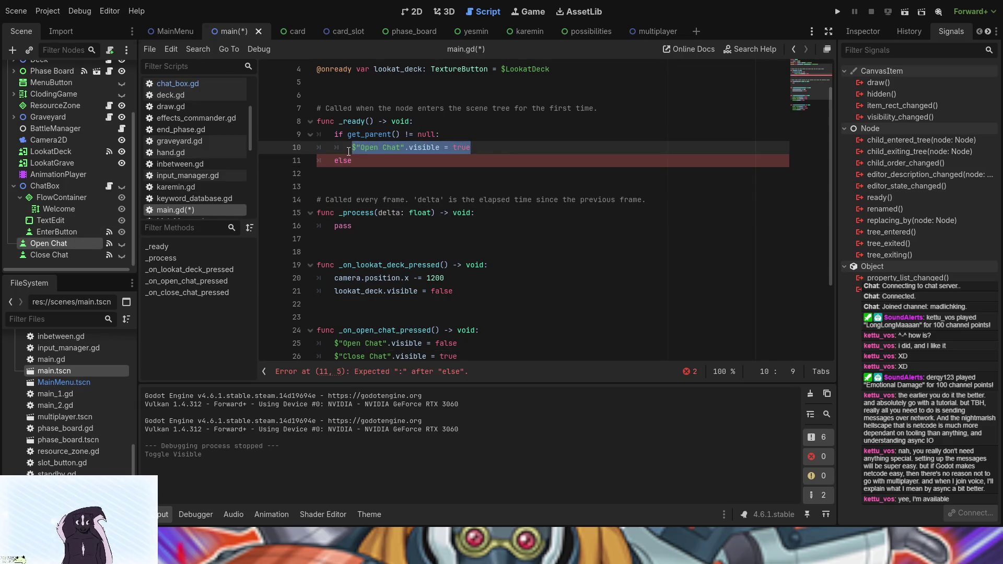
left_click(381, 164)
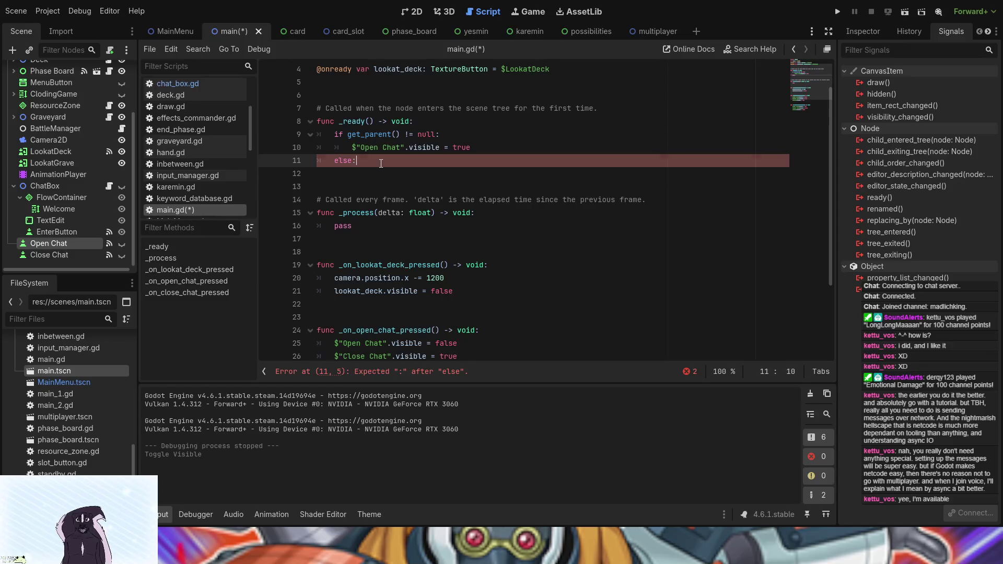
type(":")
key("Return")
Step: Put $"Open Chat".visible = false under else, then save and run the project
key("ctrl+v")
key("BackSpace")
key("BackSpace")
key("BackSpace")
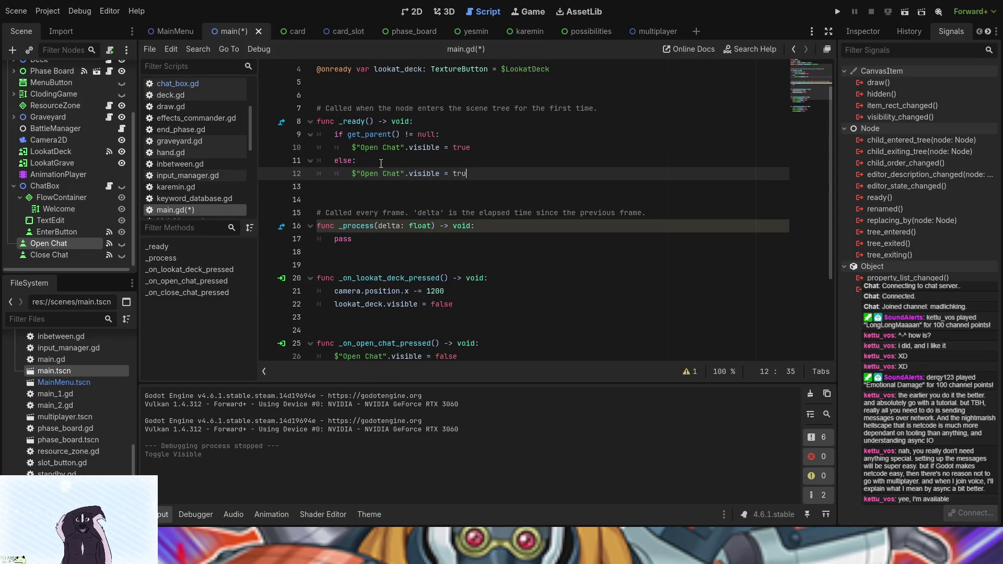
type("false")
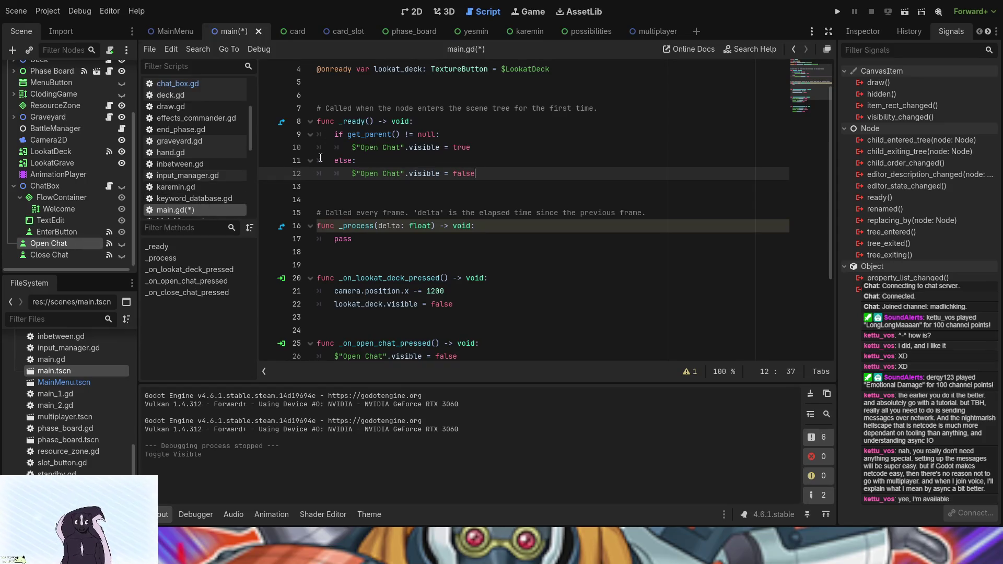
scroll(345, 157, "up", 1)
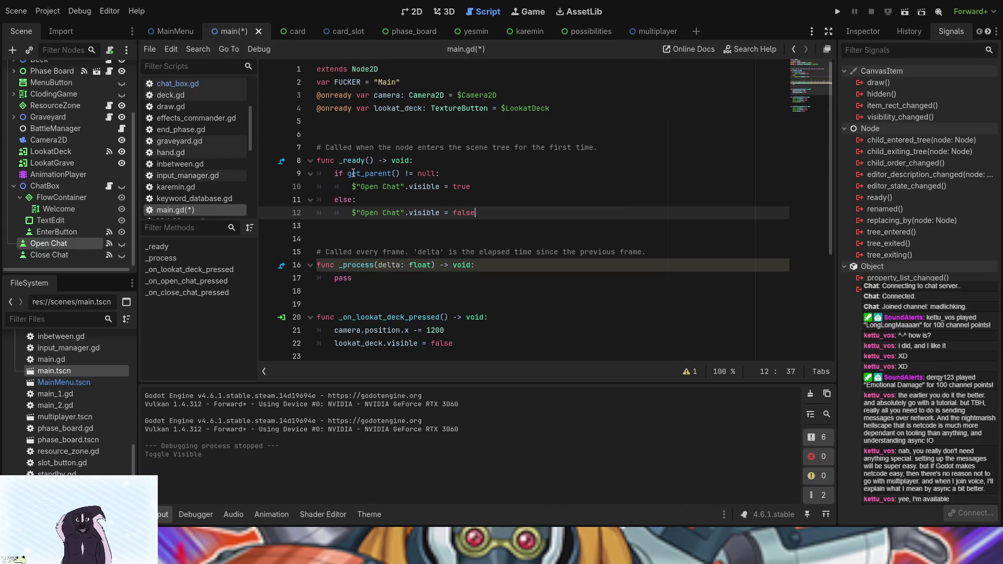
left_click(837, 11)
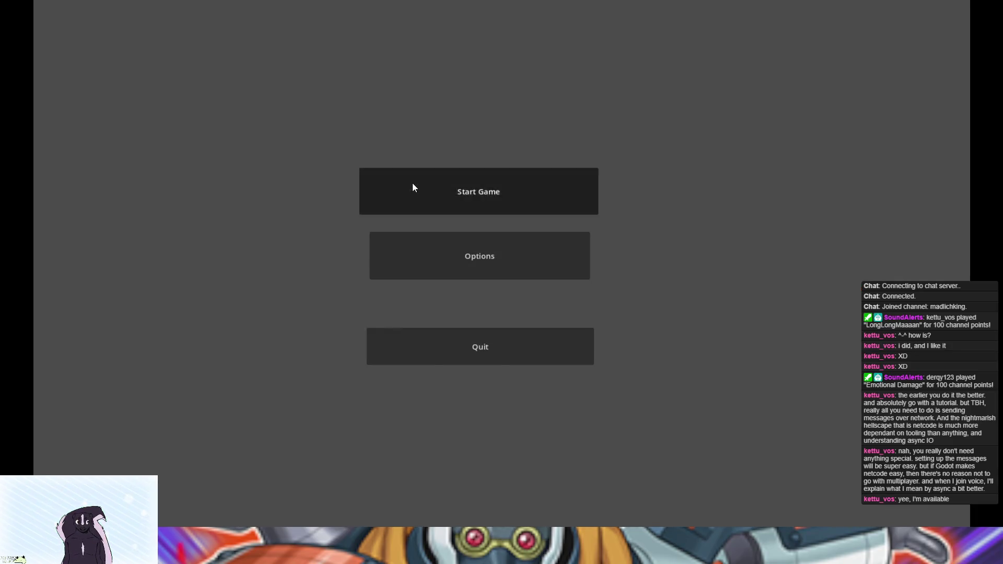
Step: Start the game, open Card Game Tests and the chat, then restart and stop the game
left_click(413, 186)
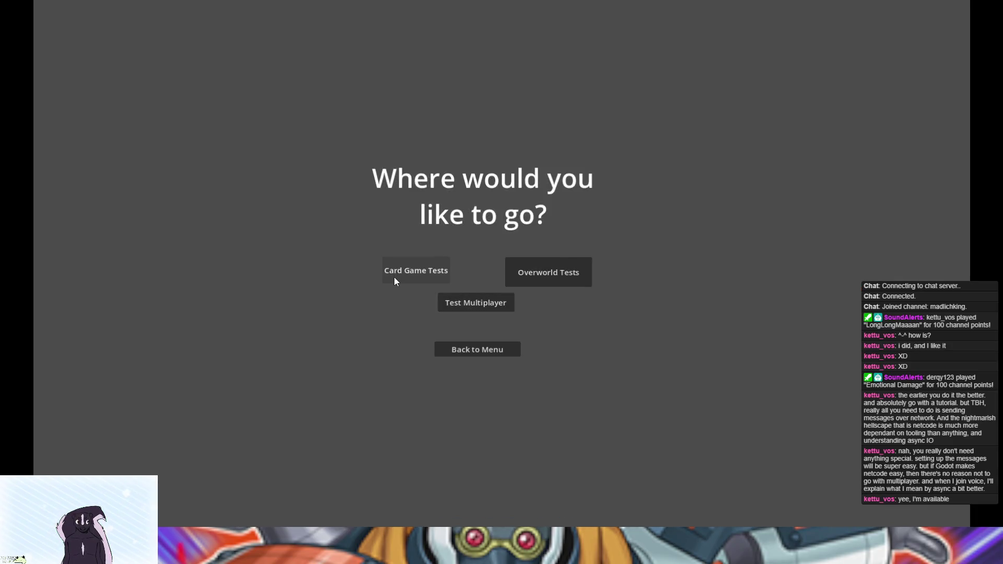
left_click(395, 279)
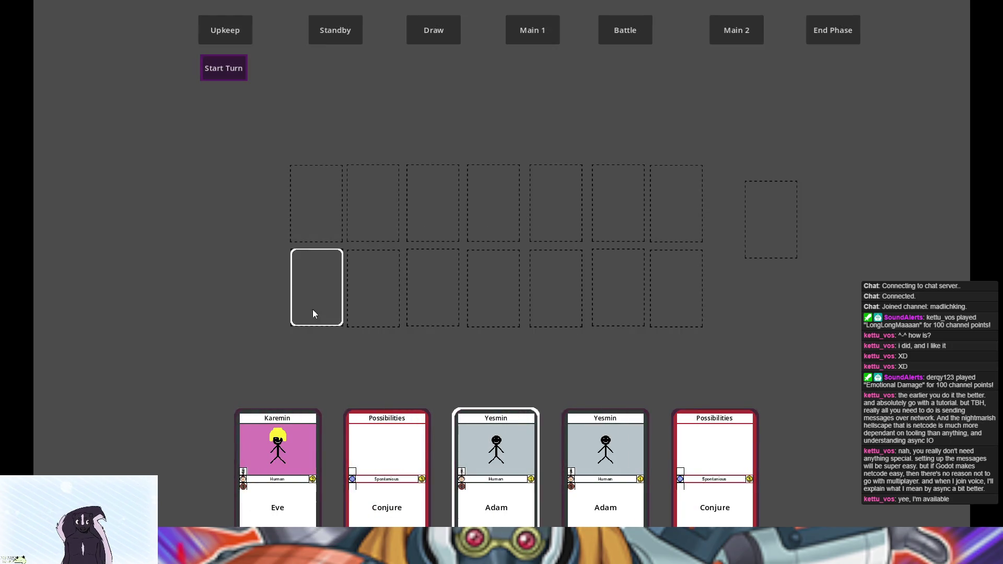
key("Return")
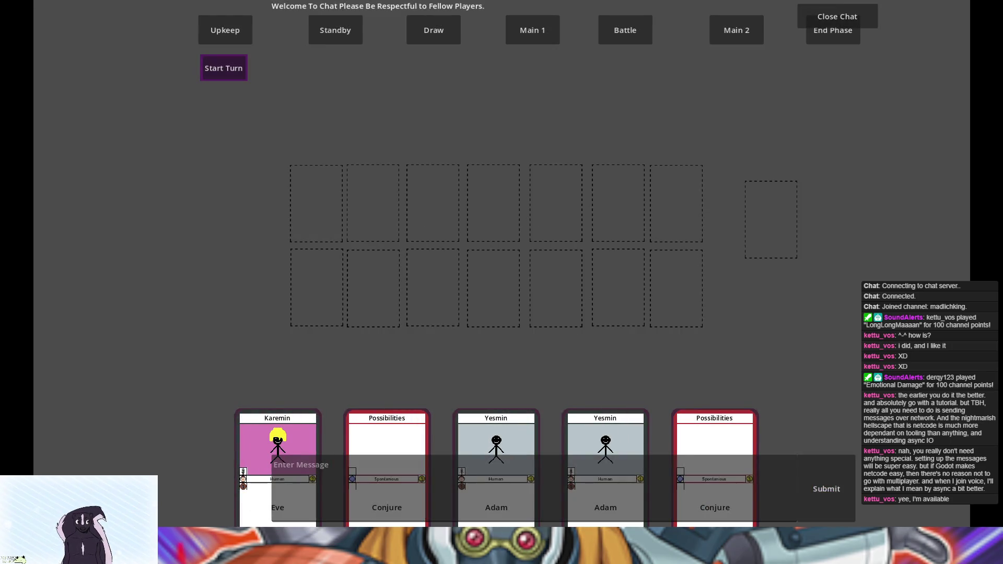
key("F5")
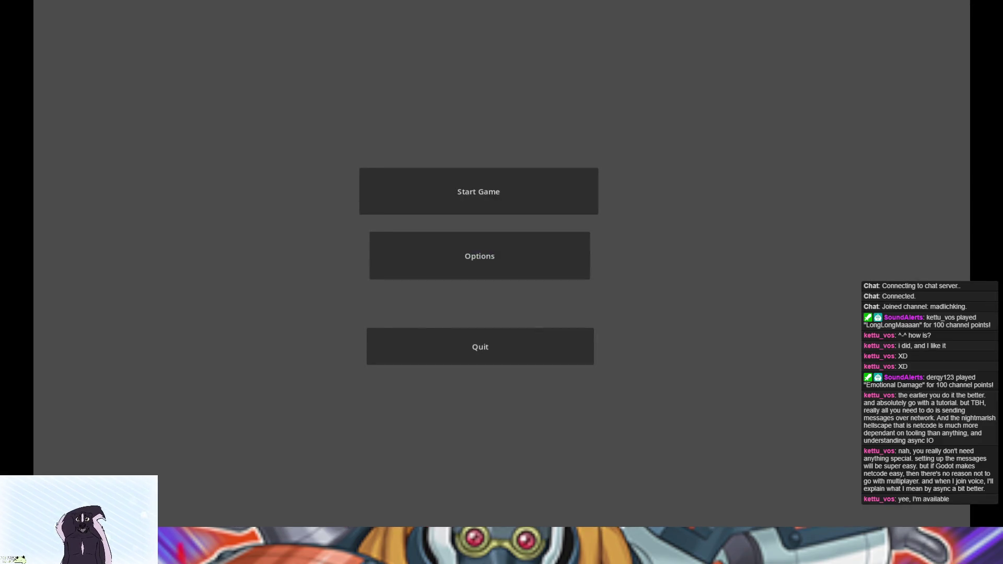
key("F8")
left_click(366, 173)
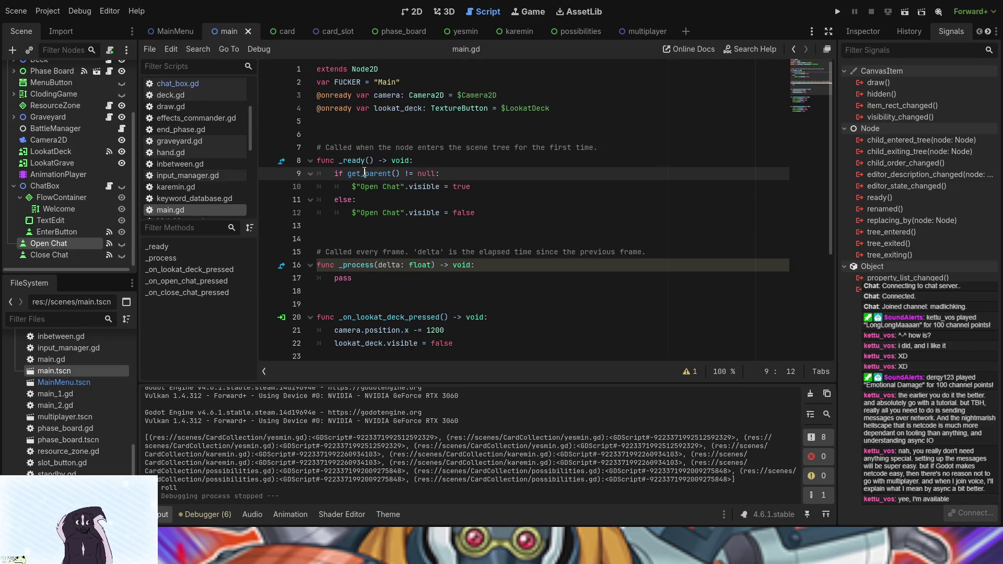
Step: Prefix get_parent() with self. on line 9, then save and run the project
left_click(350, 173)
type("self.")
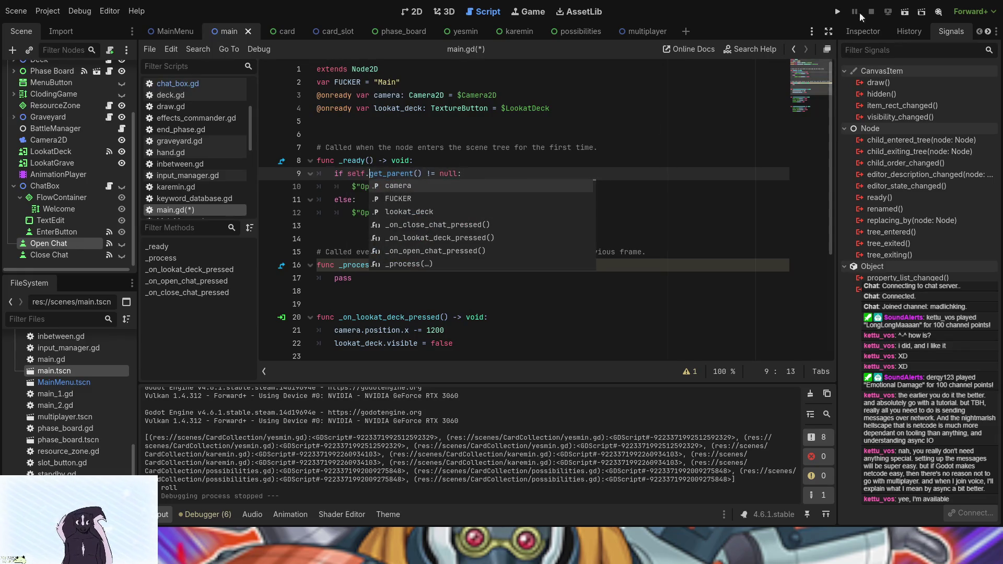
left_click(837, 11)
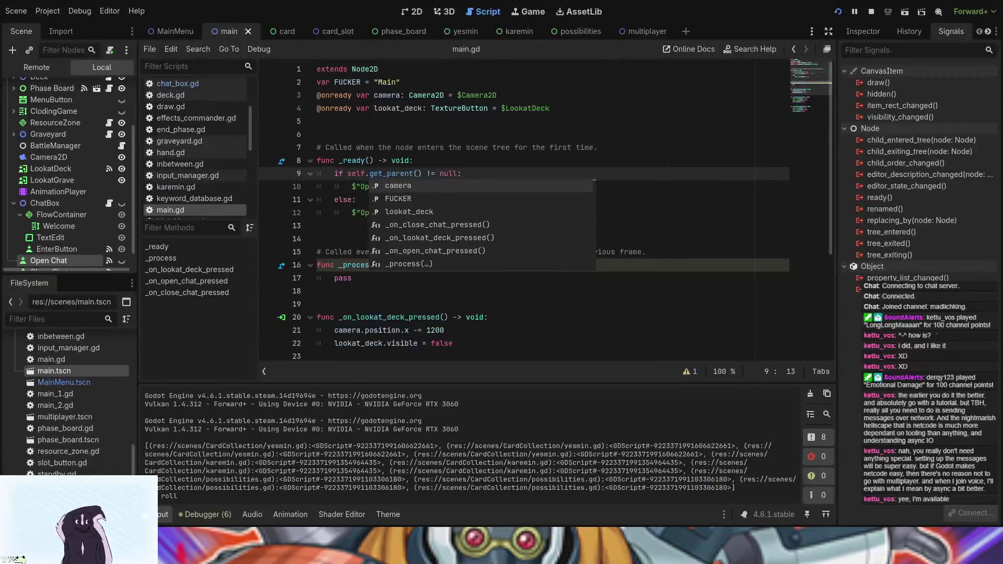
left_click(323, 188)
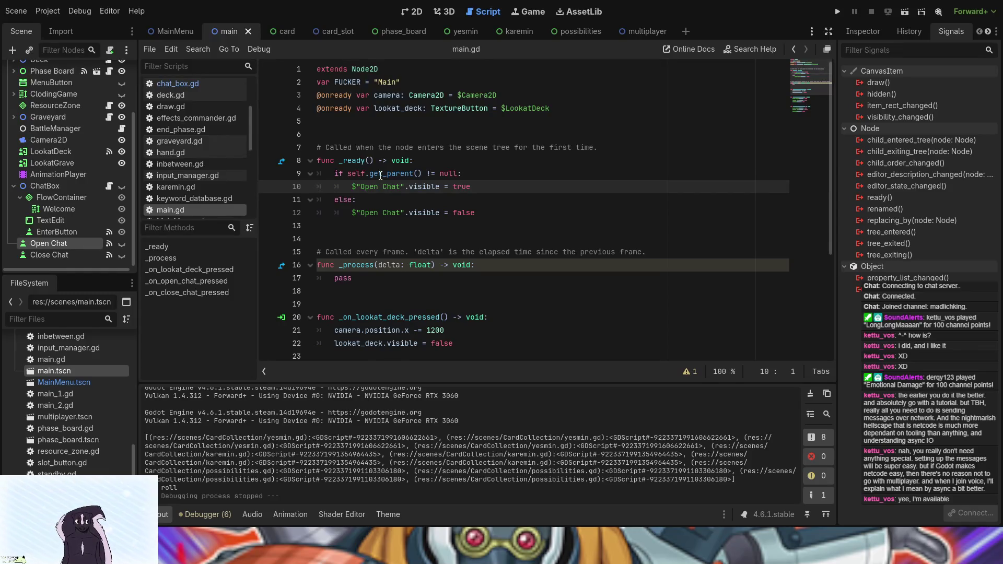
left_click_drag(458, 173, 427, 171)
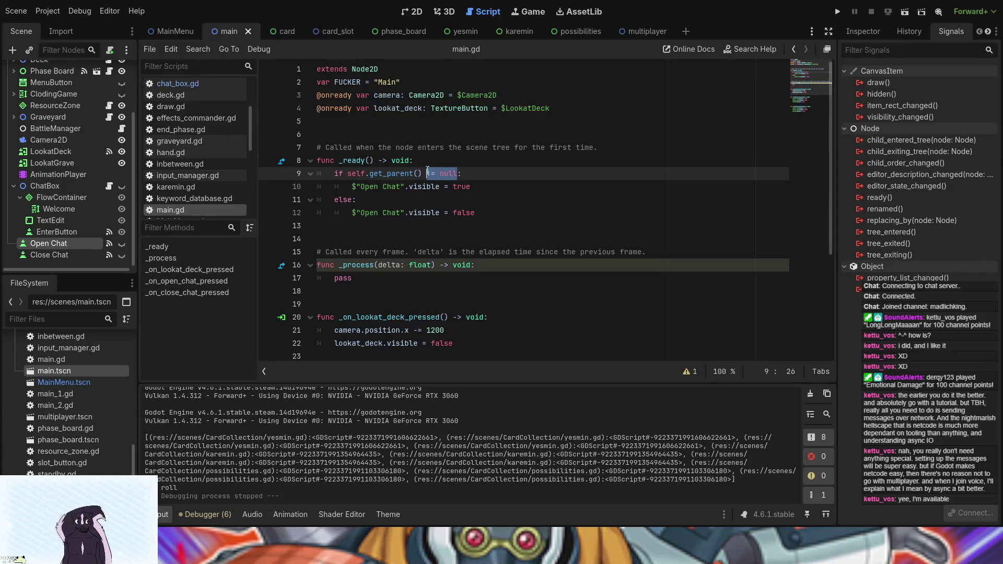
Step: Try comparing the parent against root and "$Root", then undo back to != null
type("== roo")
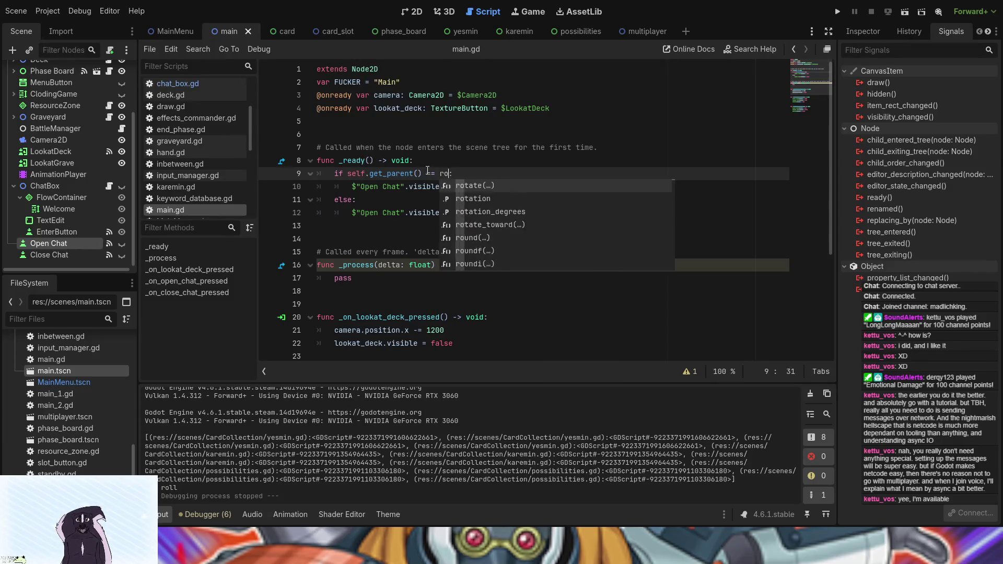
type("t")
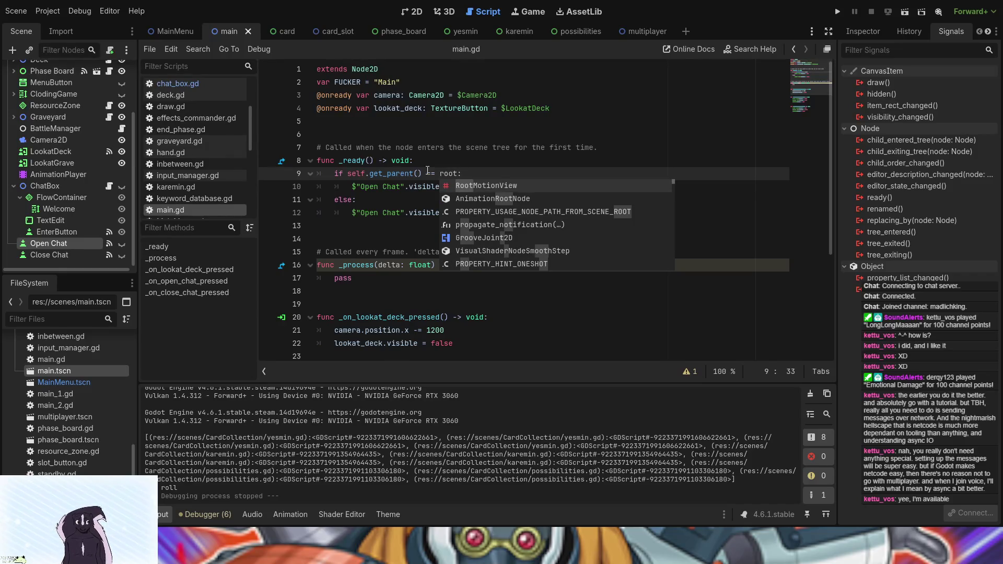
scroll(52, 414, "down", 5)
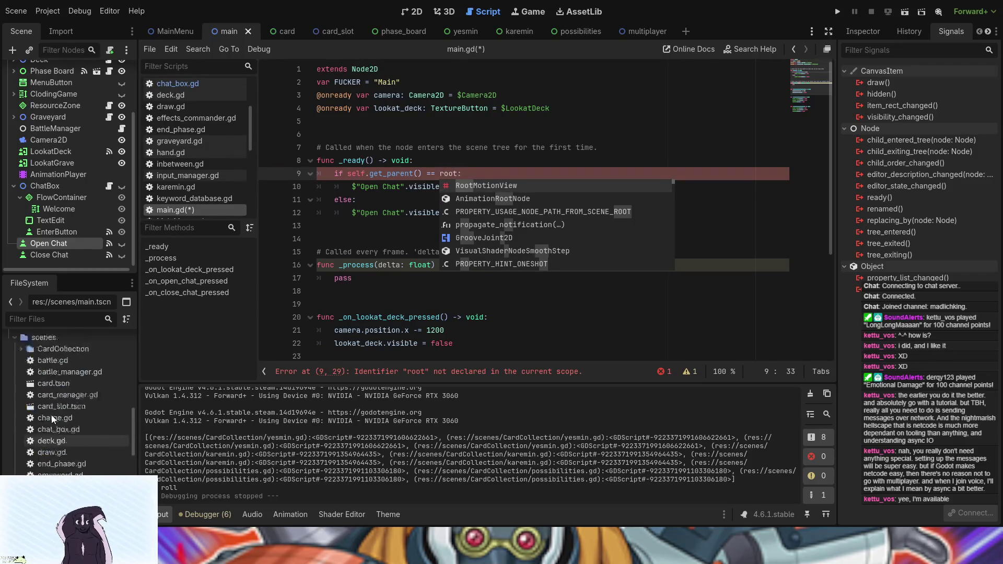
scroll(56, 414, "up", 5)
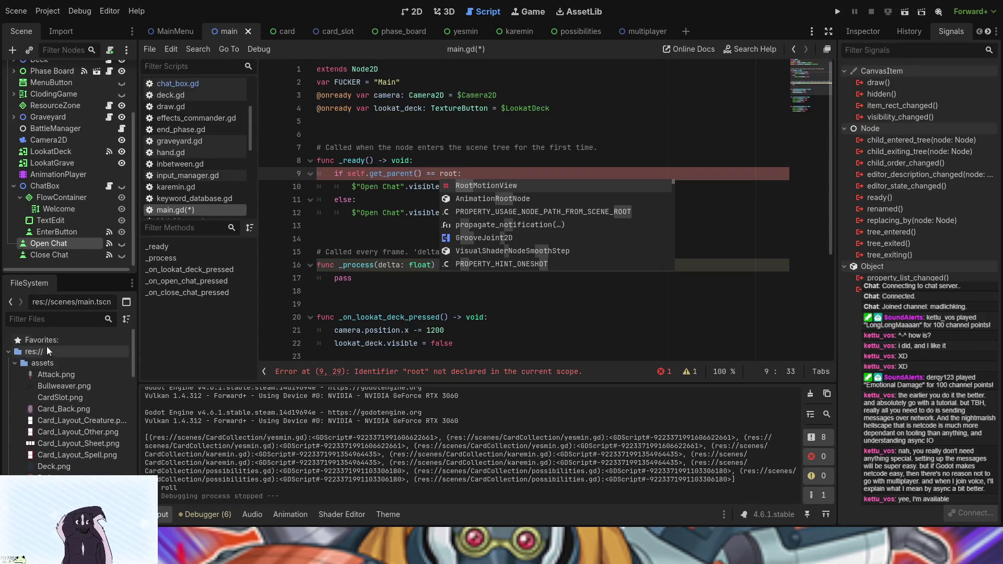
scroll(49, 211, "up", 3)
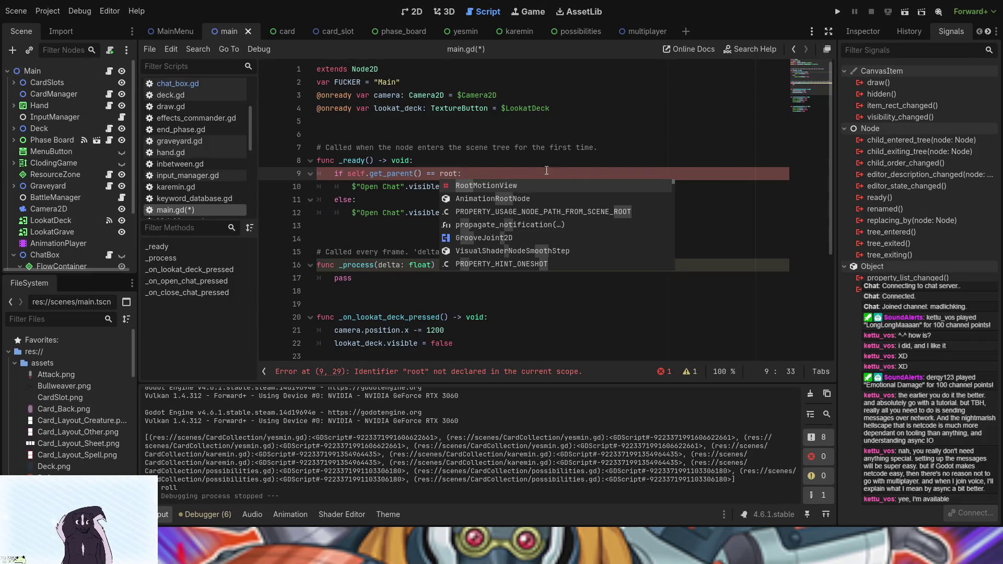
key("BackSpace")
key("BackSpace")
key("BackSpace")
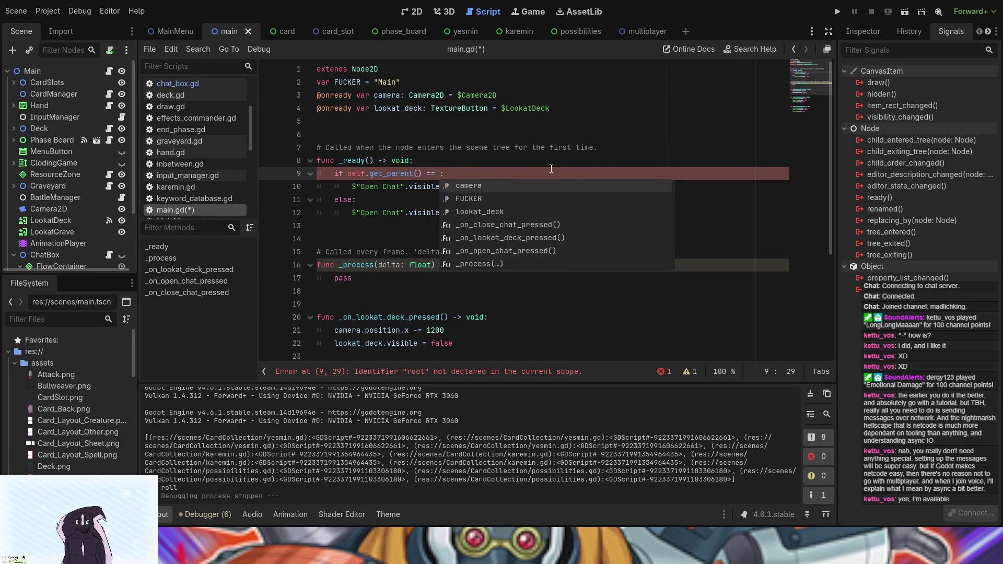
type("\"")
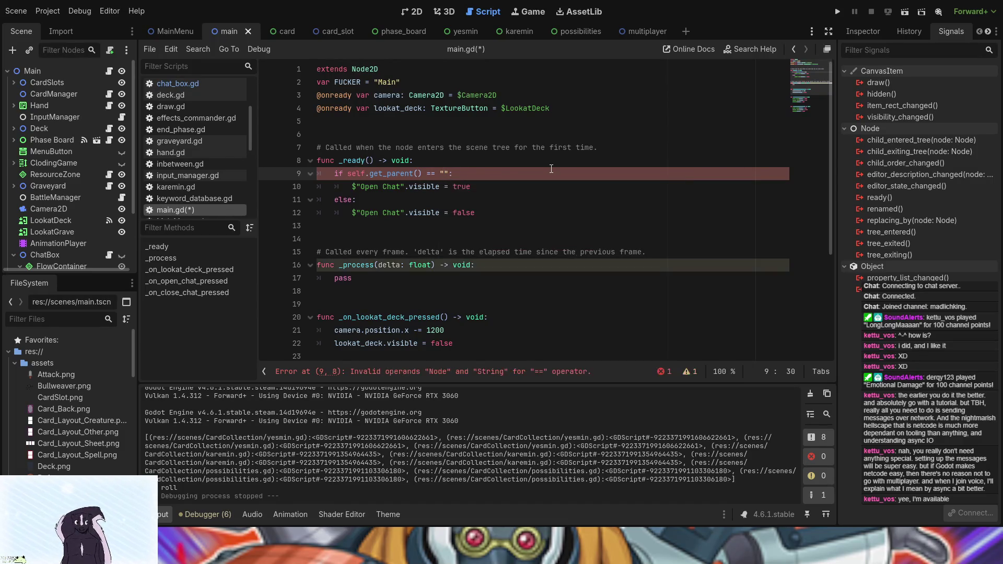
type("$R")
type("oot")
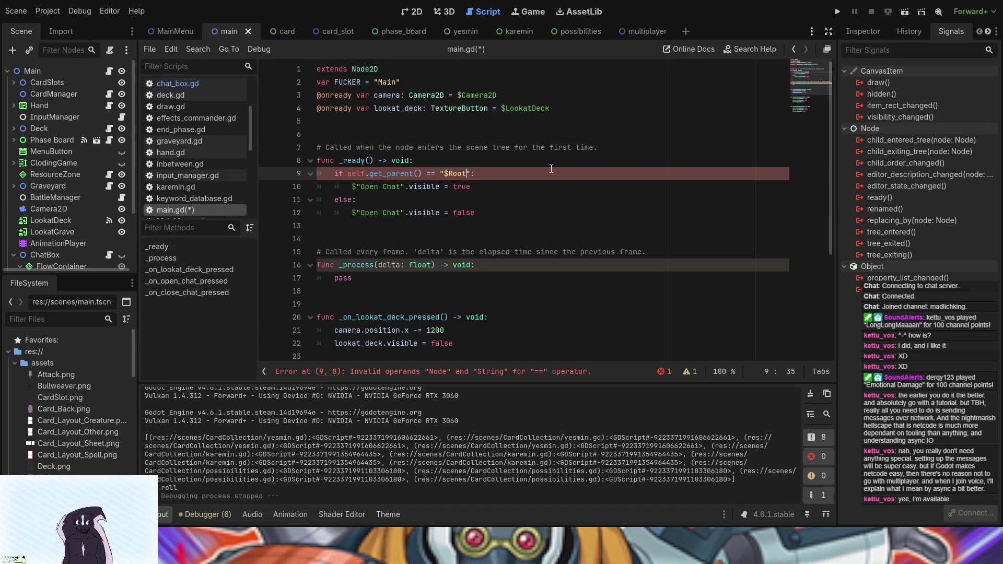
key("BackSpace")
key("BackSpace")
key("BackSpace")
type("root")
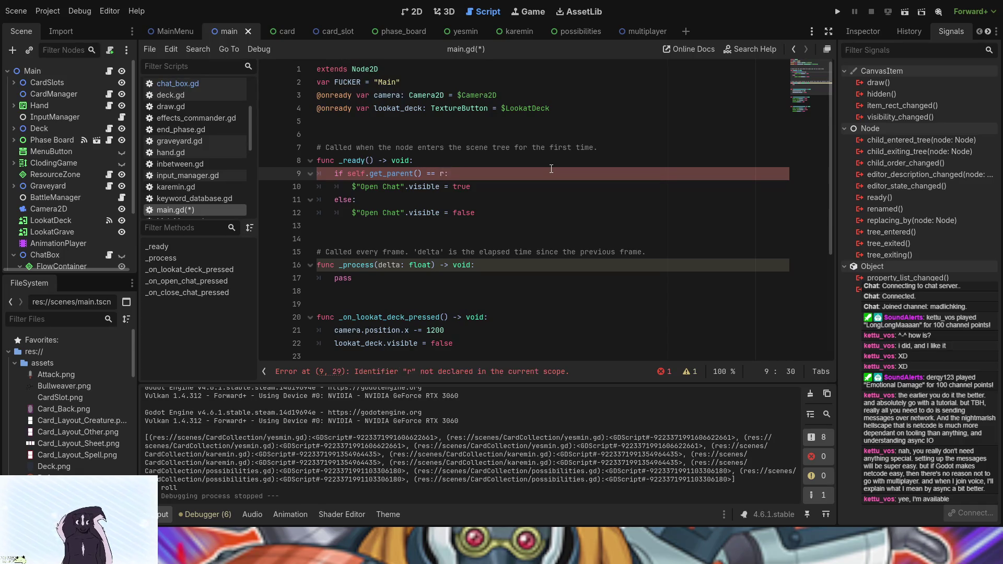
key("ctrl+z")
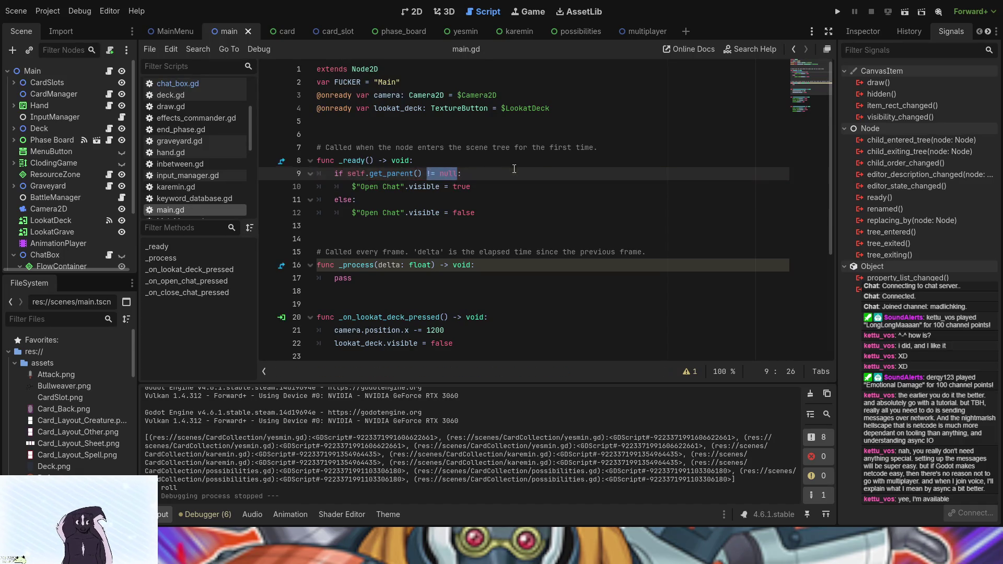
Step: Change line 9 to self.get_parent() == null and remove true from line 10
left_click(457, 174)
key("BackSpace")
type("=")
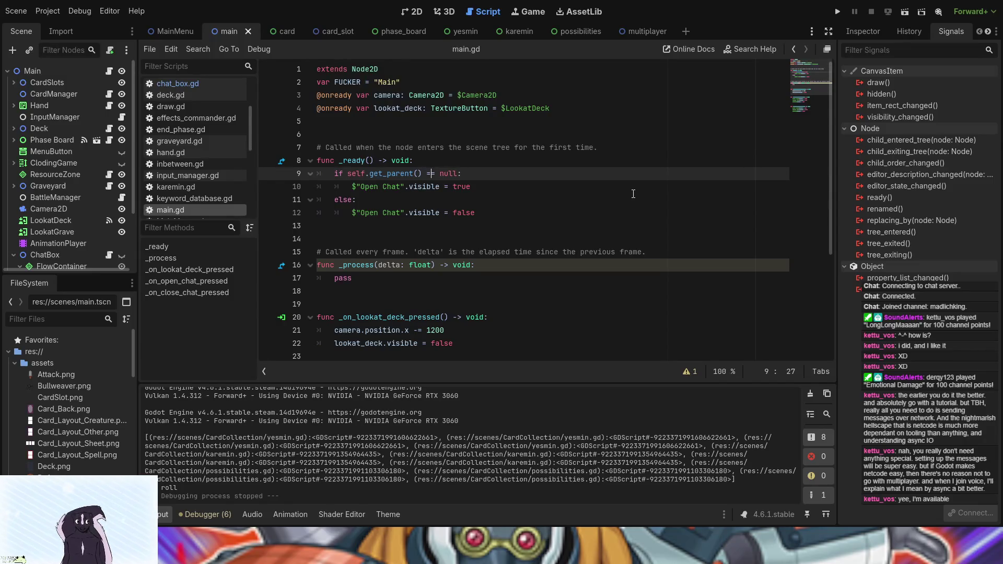
left_click(467, 191)
double_click(465, 189)
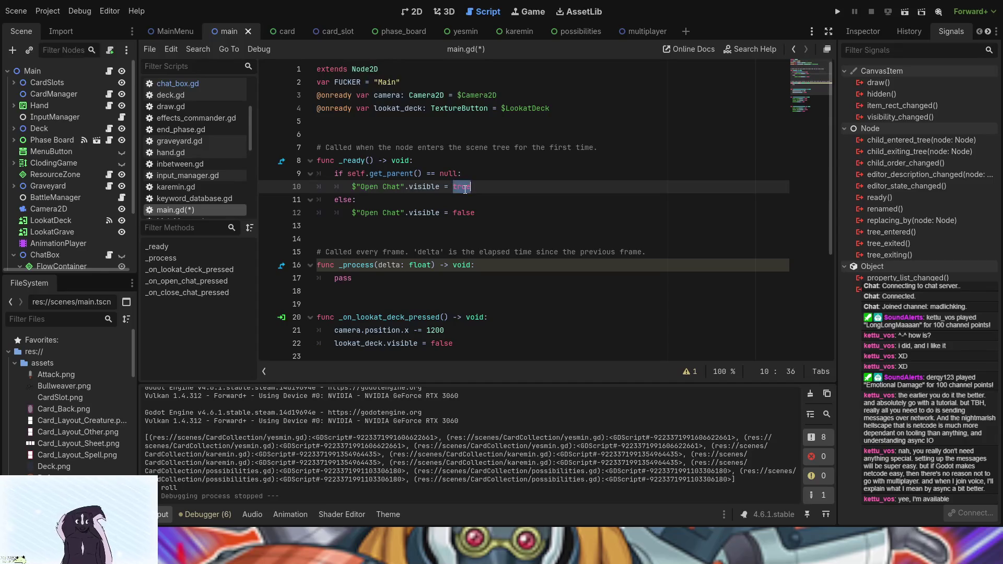
key("BackSpace")
Step: Swap the values so line 10 sets false and line 12 sets true, then save and run
left_click(471, 213)
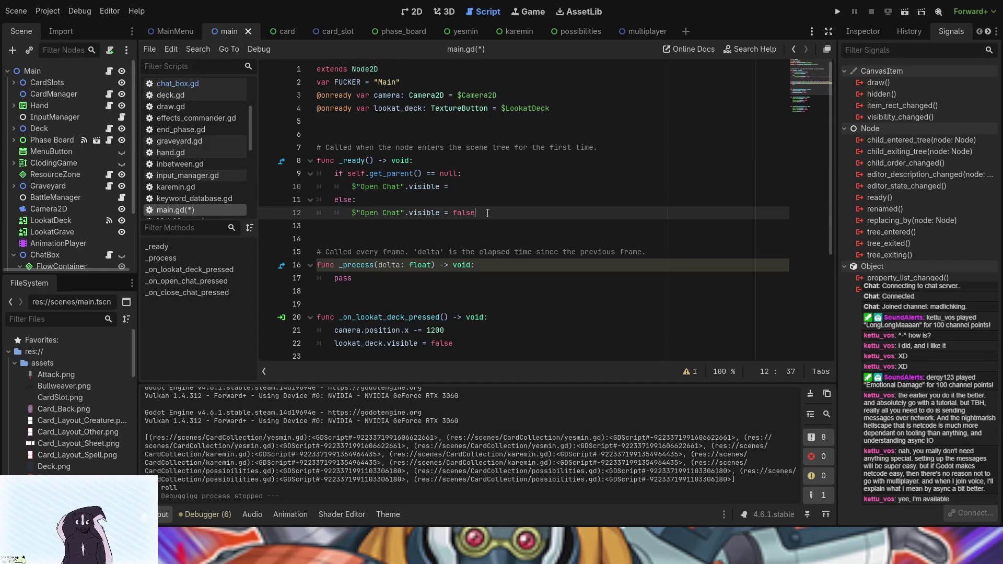
type("true")
left_click_drag(475, 213, 455, 215)
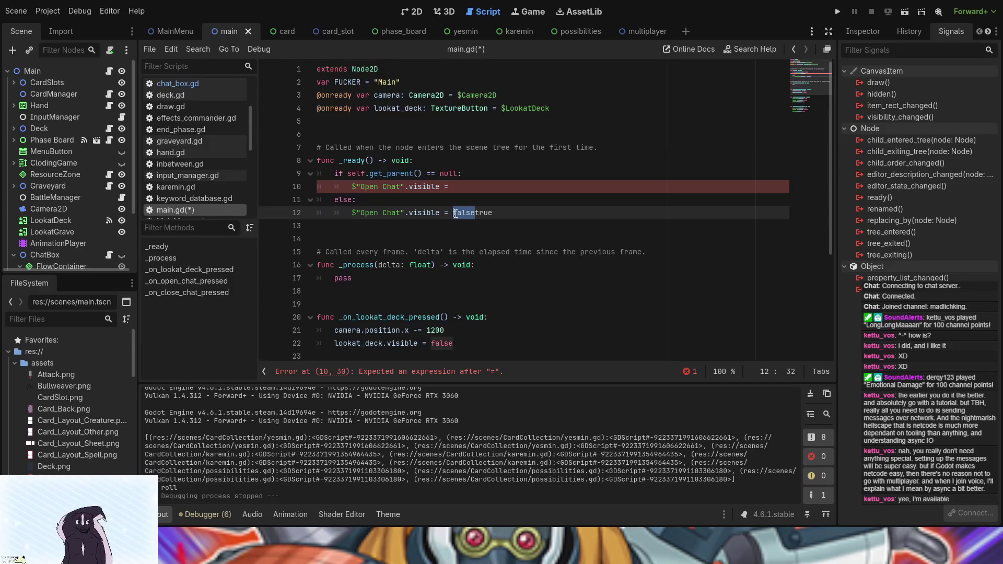
key("ctrl+x")
left_click(502, 187)
key("ctrl+v")
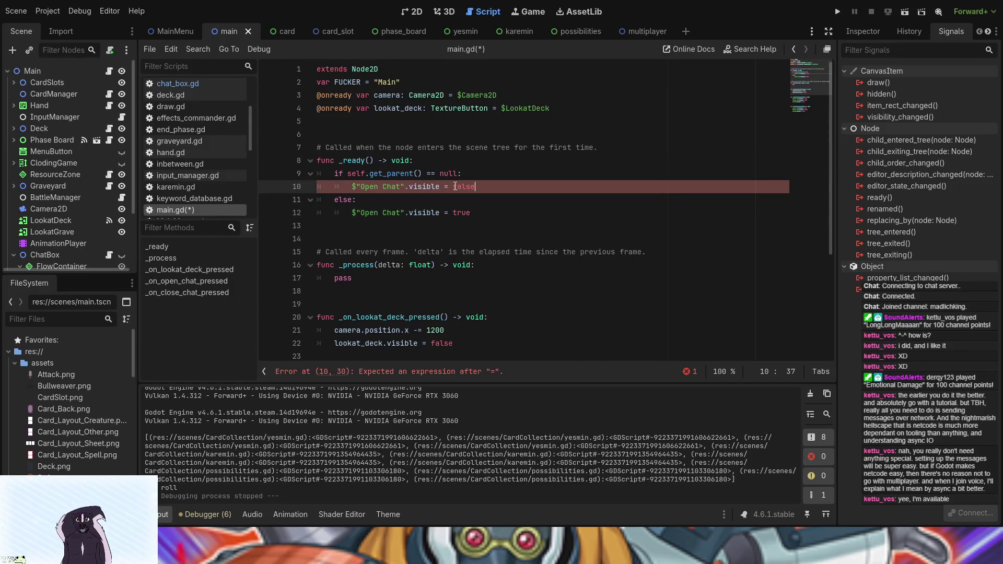
left_click(836, 11)
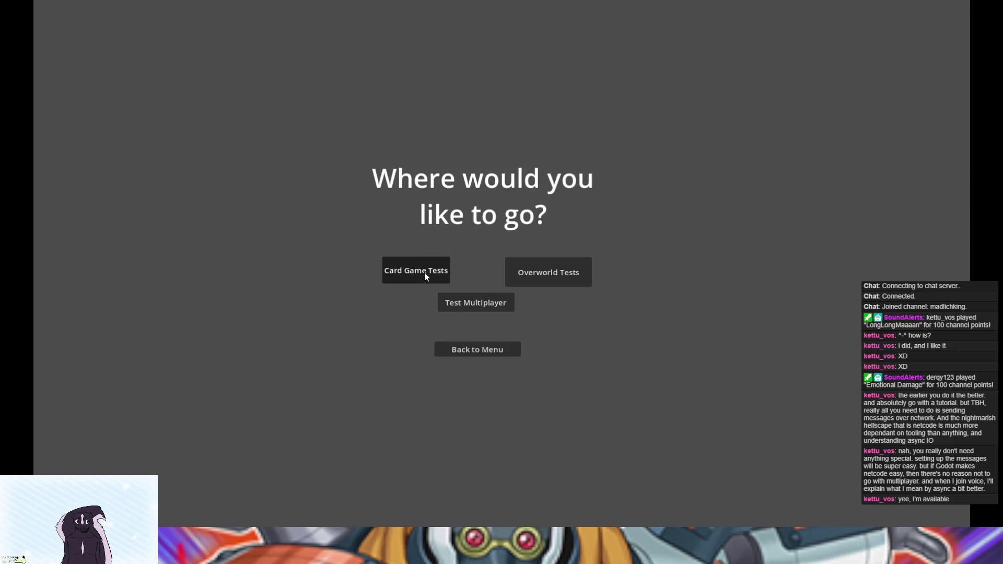
Step: Open Card Game Tests in the running game, stop it, and select the Main node
left_click(425, 272)
key("alt+Tab")
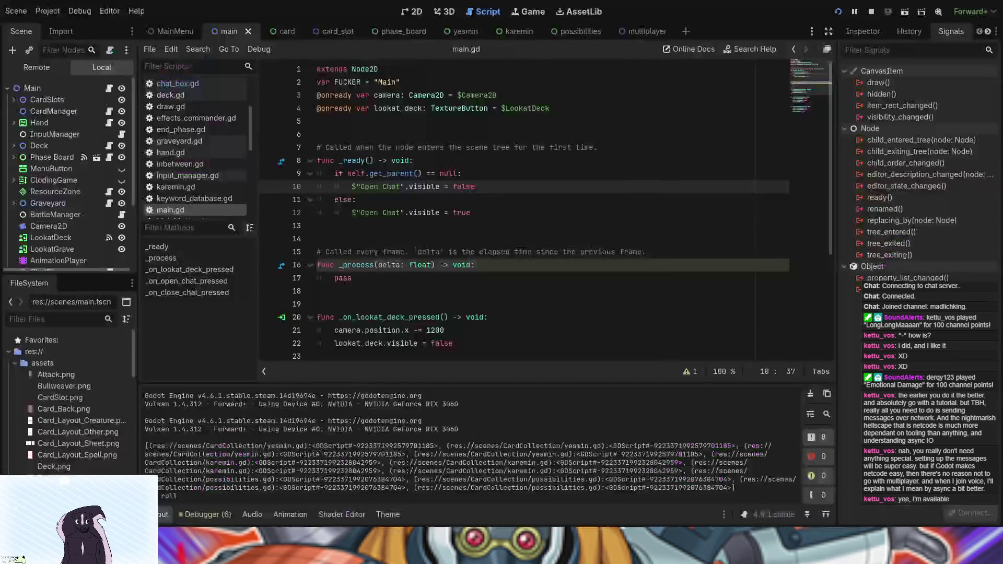
key("F8")
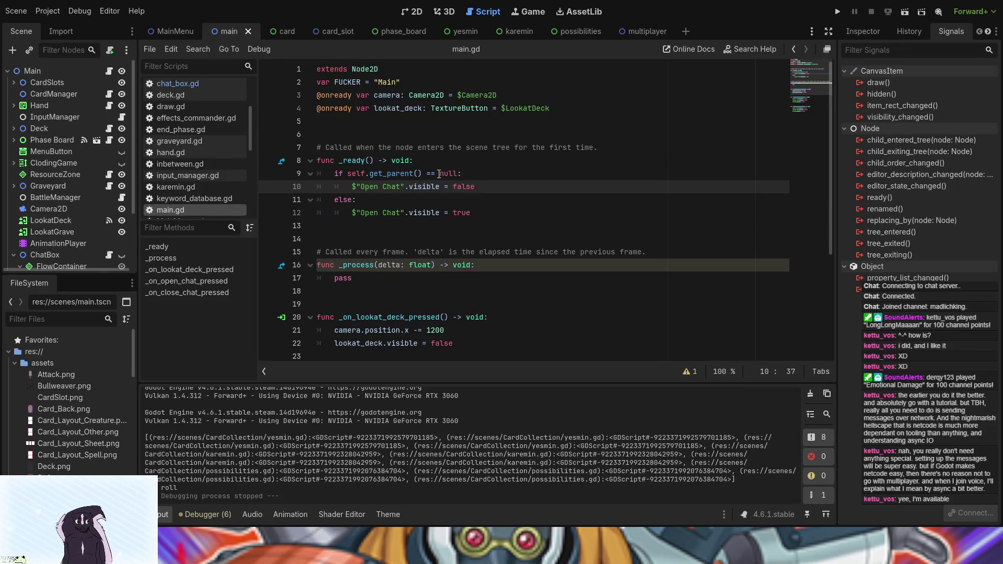
left_click(36, 73)
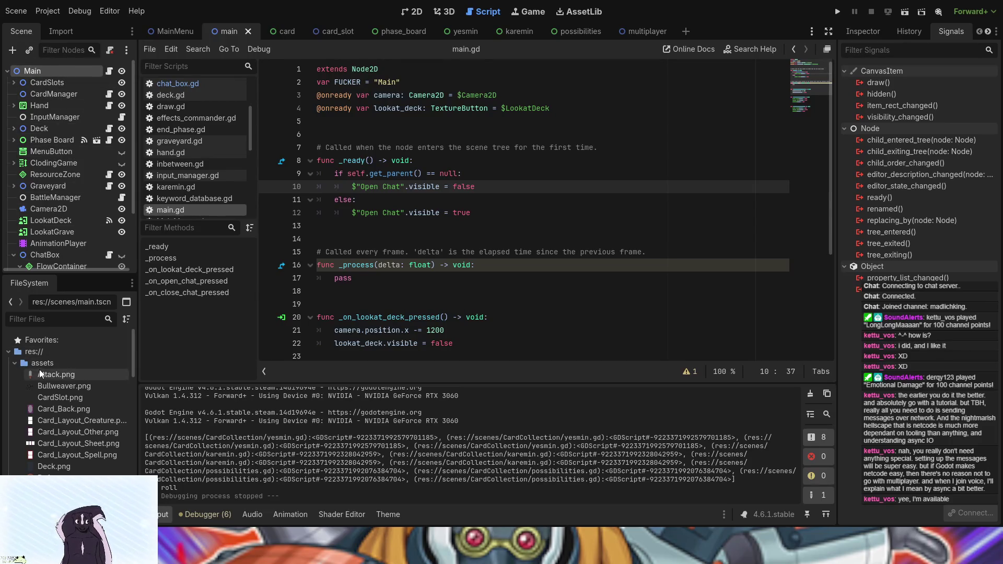
Step: Make line 9 check self.get_parent().get_parent() == null, then save and run the game
scroll(39, 368, "down", 4)
scroll(39, 368, "down", 8)
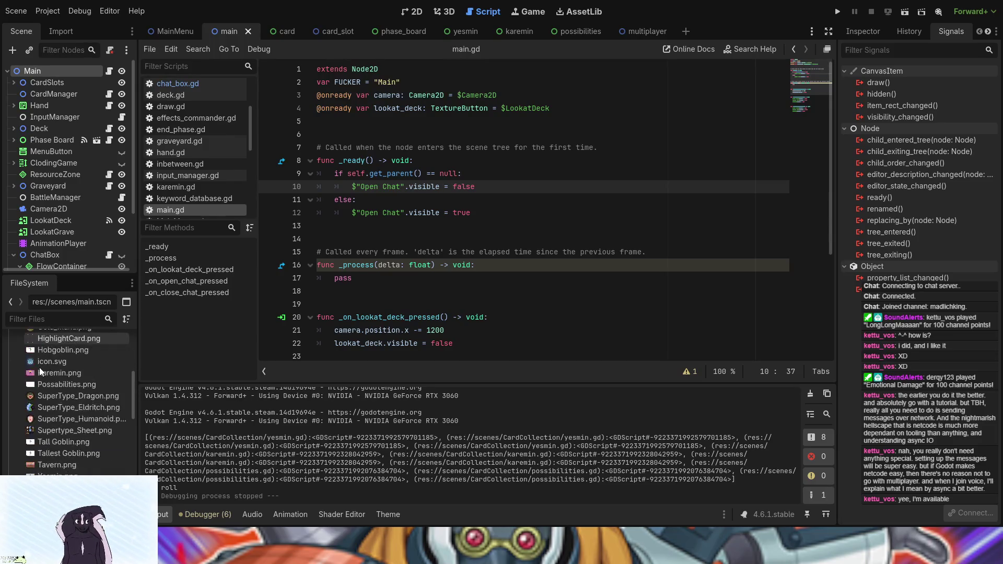
scroll(39, 368, "down", 4)
scroll(39, 368, "down", 8)
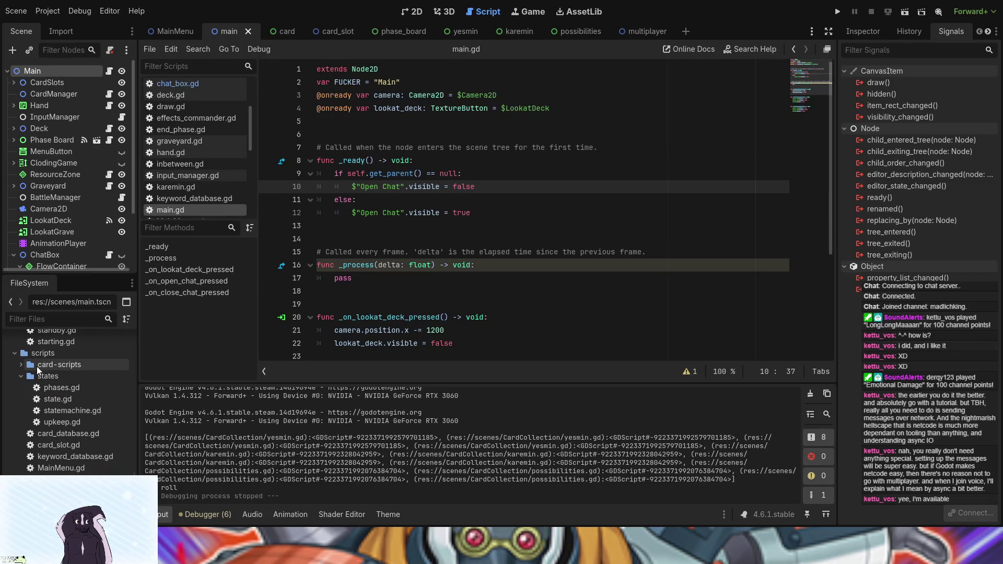
scroll(37, 366, "up", 5)
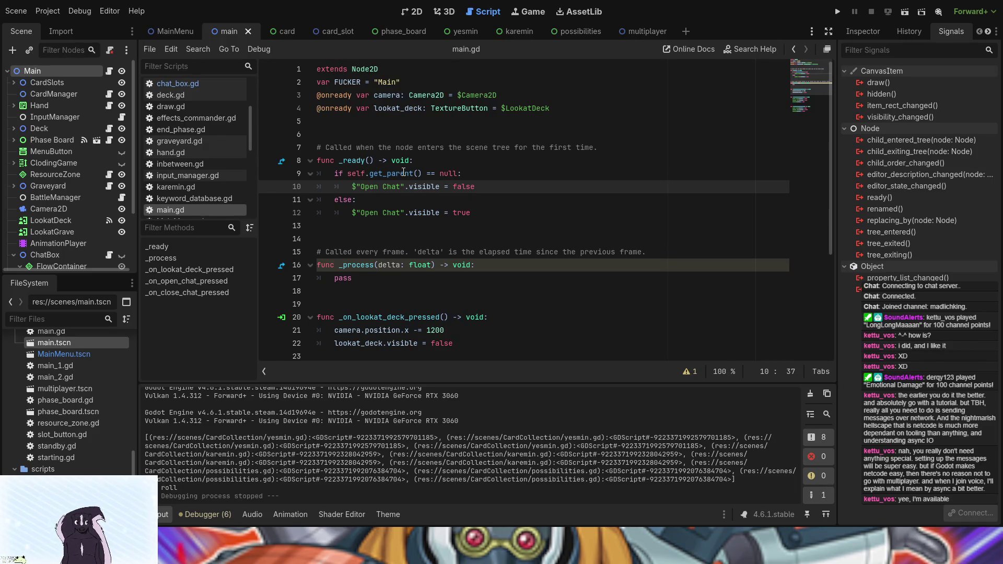
left_click(426, 174)
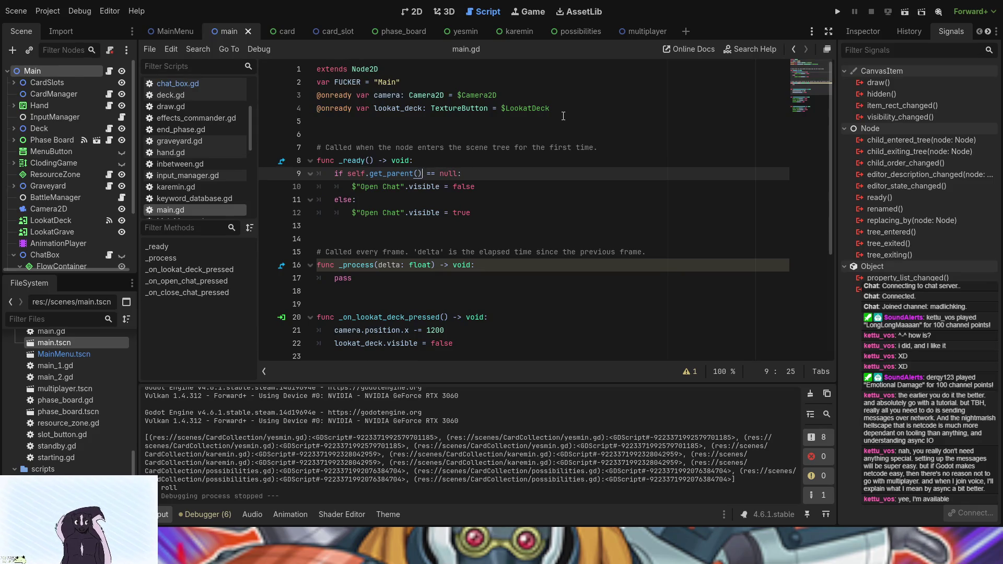
type(".get")
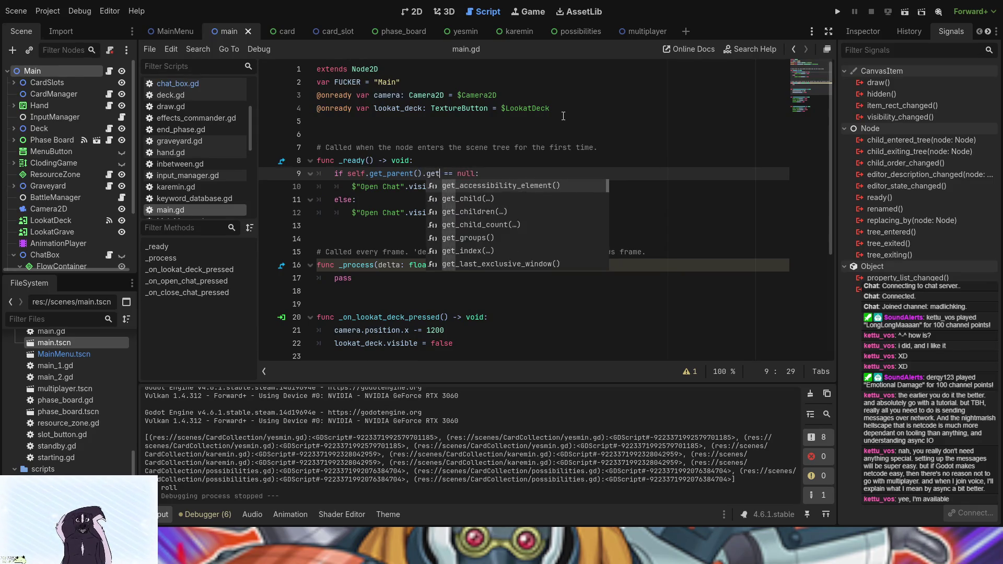
type("_paren")
key("Return")
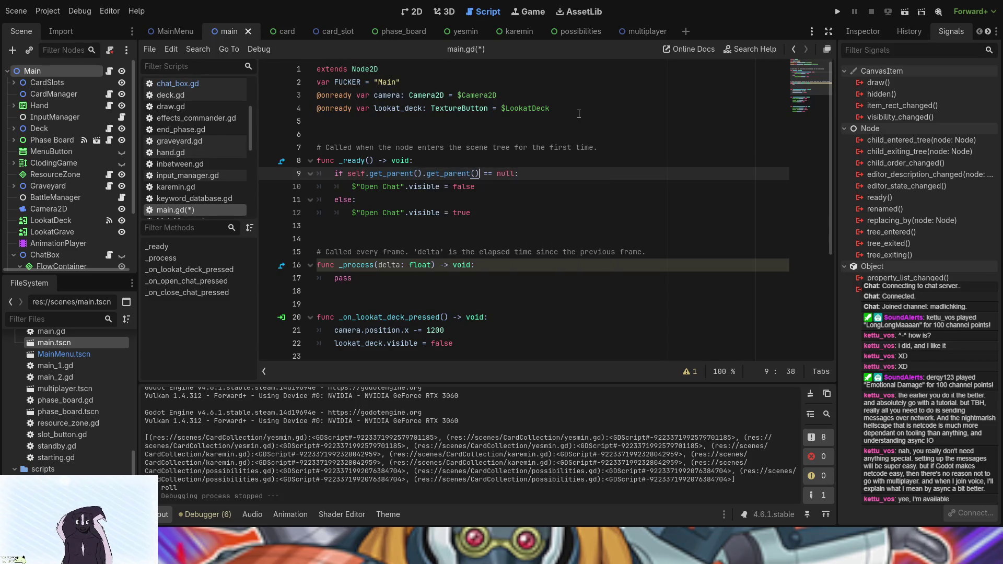
key("F5")
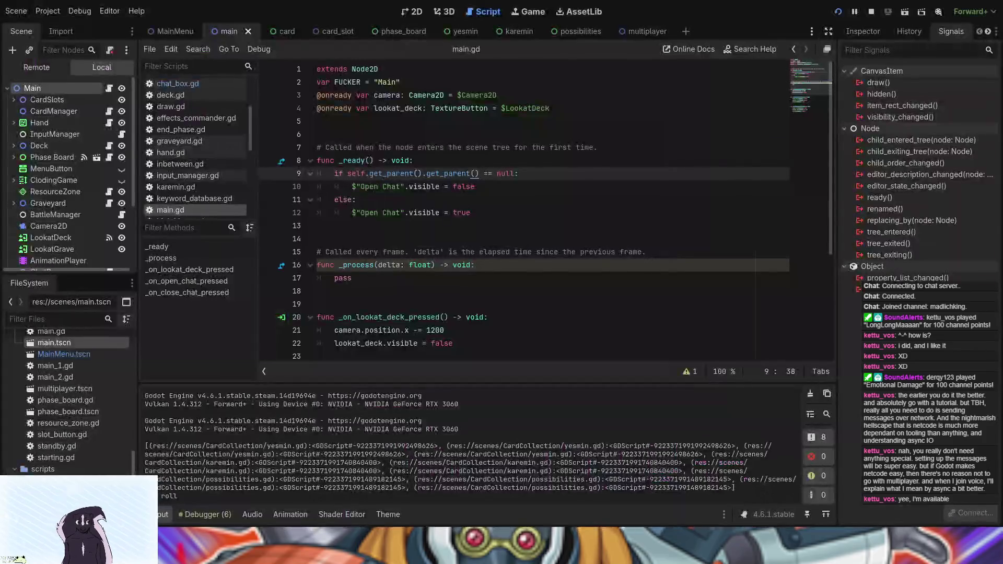
Step: Stop the game and open the ChatBox node's chat_box.gd script from the Scene tree
key("F8")
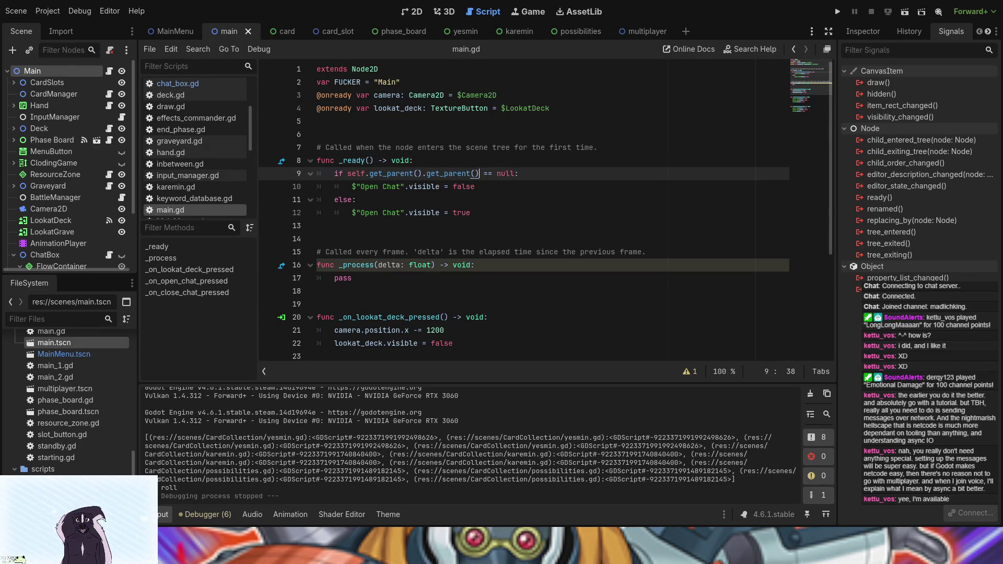
scroll(73, 234, "down", 3)
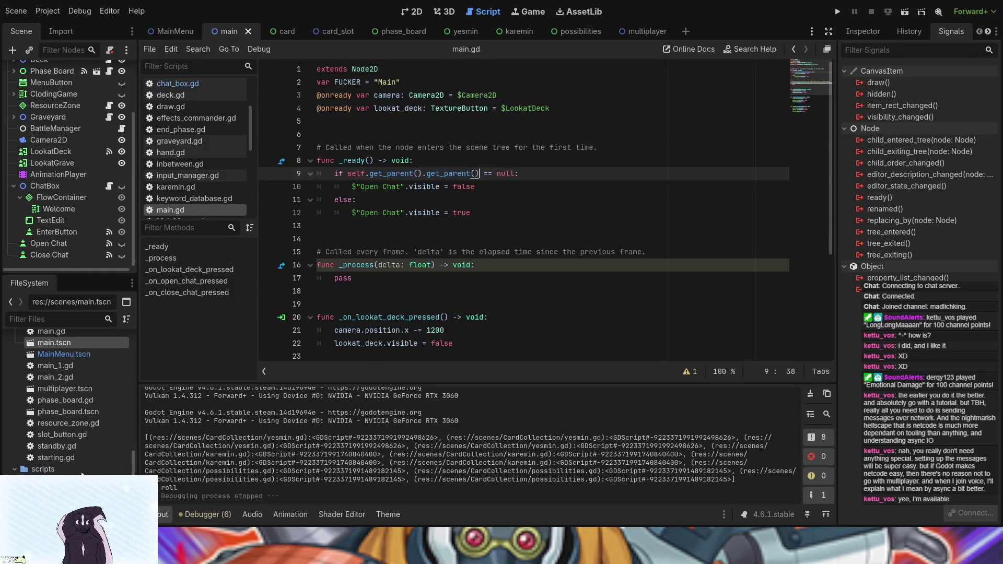
left_click(109, 185)
scroll(677, 235, "down", 3)
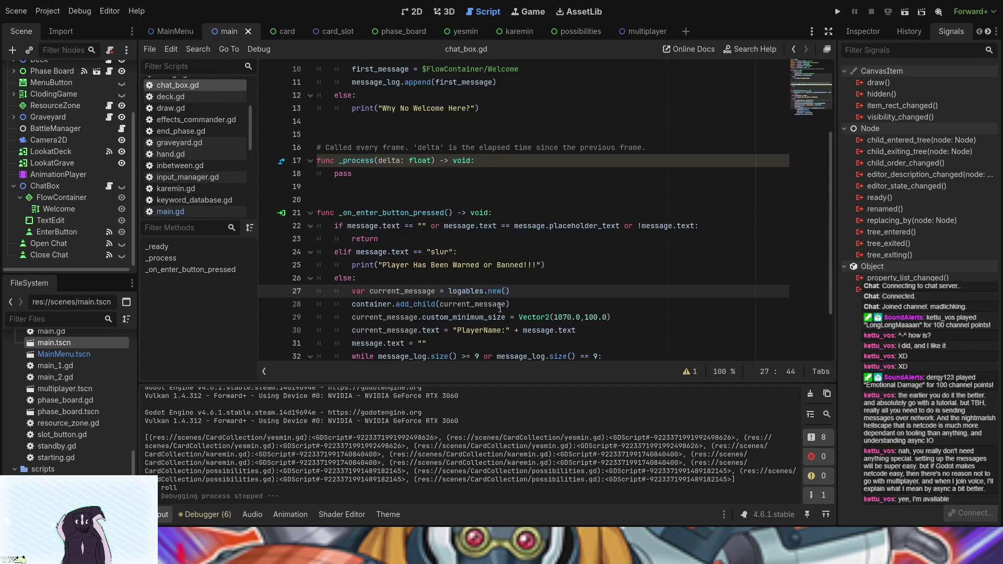
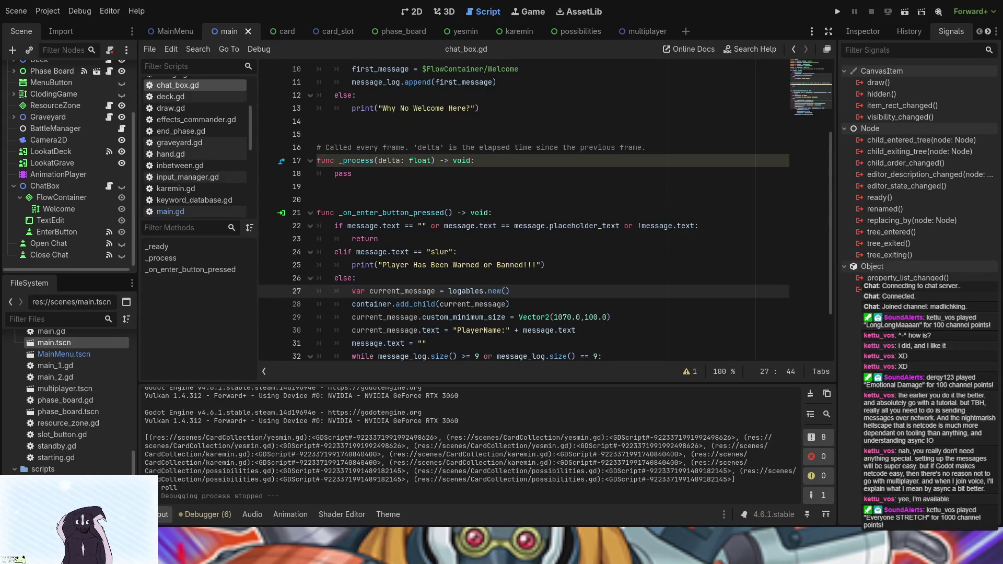
Step: Insert a new indented line after message_log.append(current_message) on line 36 of chat_box.gd
scroll(499, 270, "down", 2)
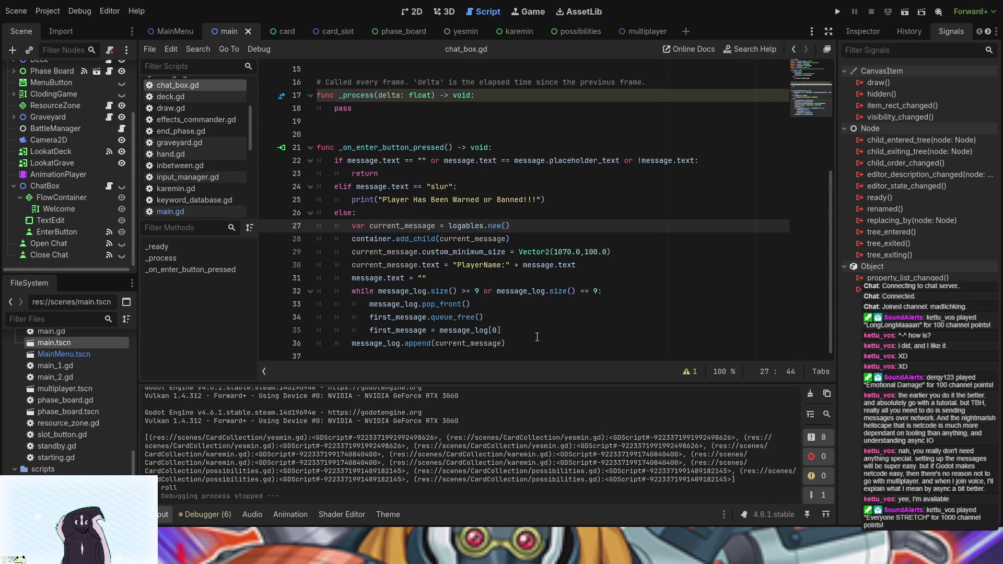
left_click(542, 160)
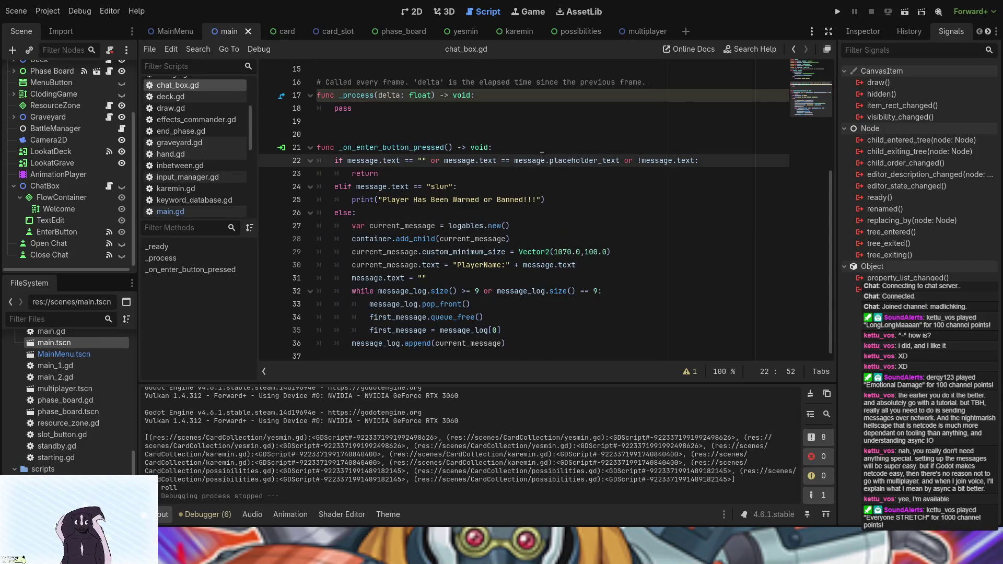
left_click(512, 343)
key("Return")
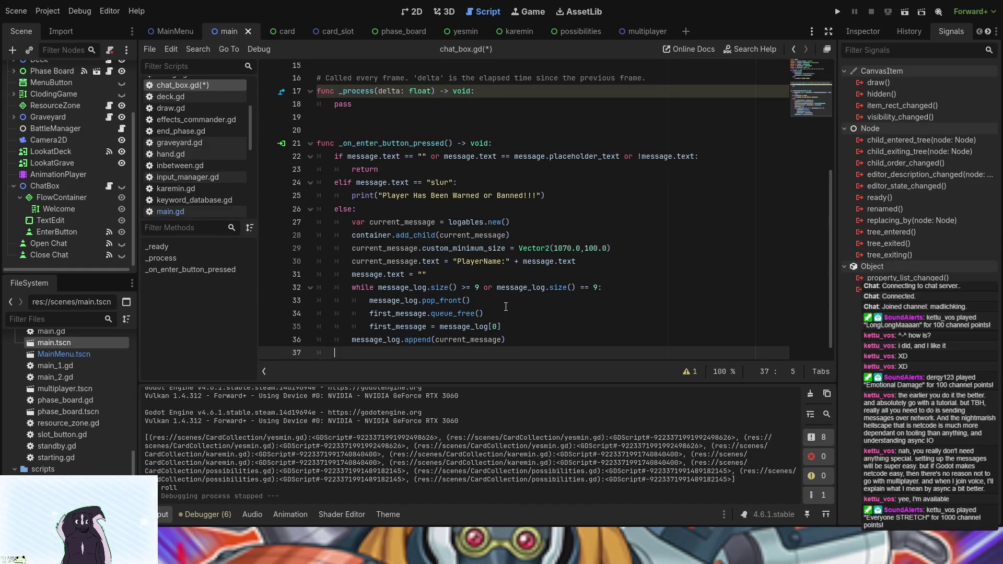
Step: Add an extra blank line 39 below the function, then return the cursor to indented line 37
scroll(506, 307, "down", 1)
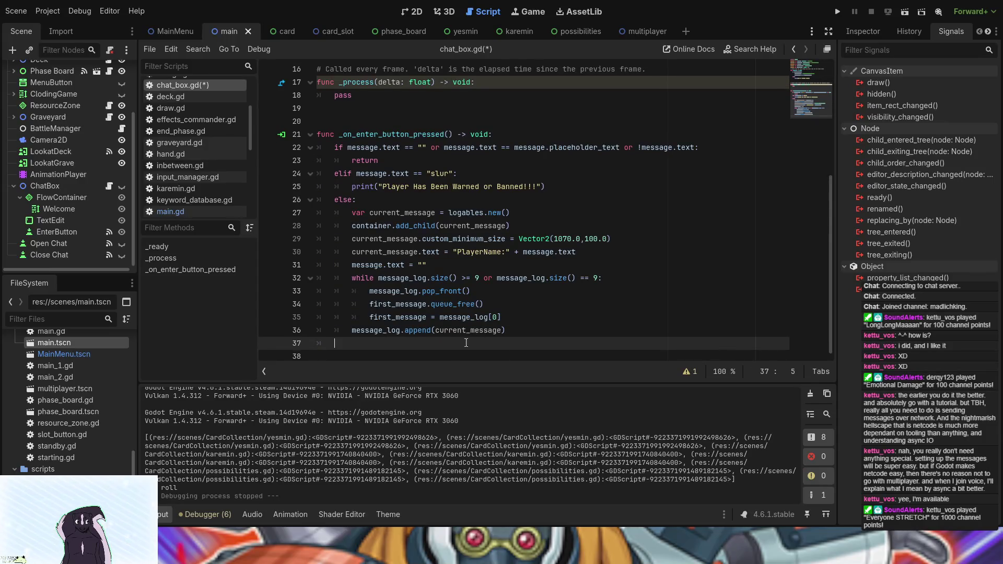
left_click(397, 357)
key("Return")
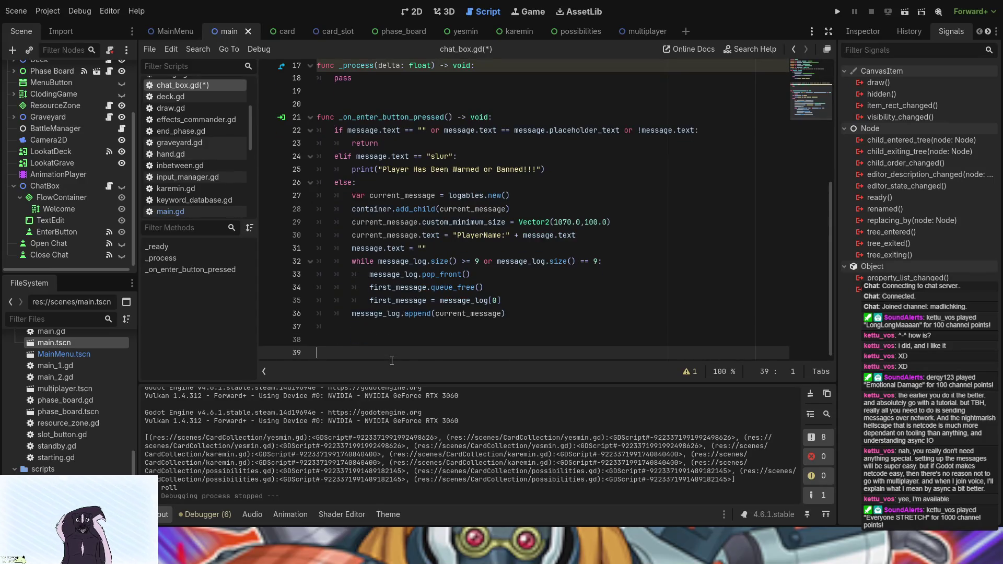
left_click(376, 331)
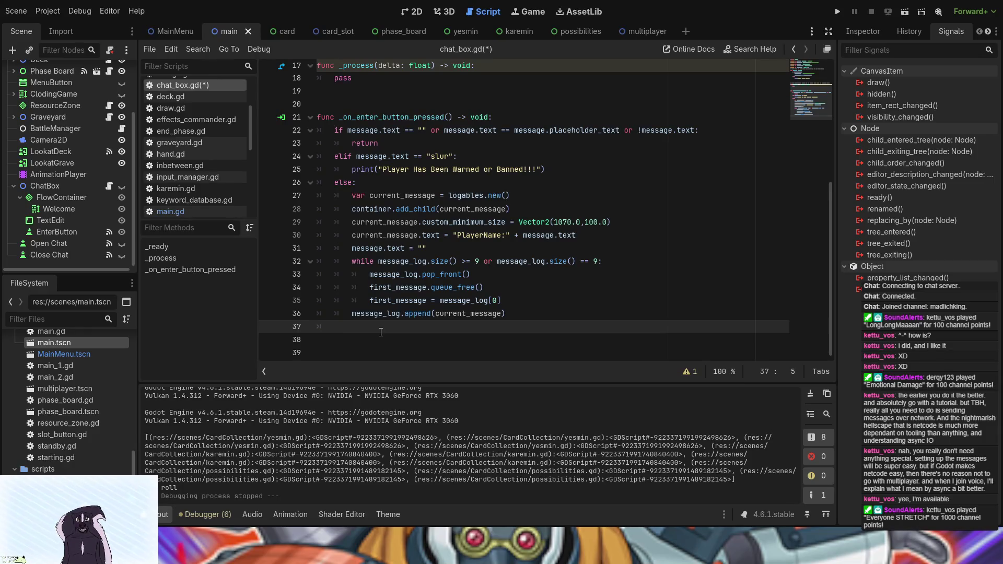
key("Down")
key("Up")
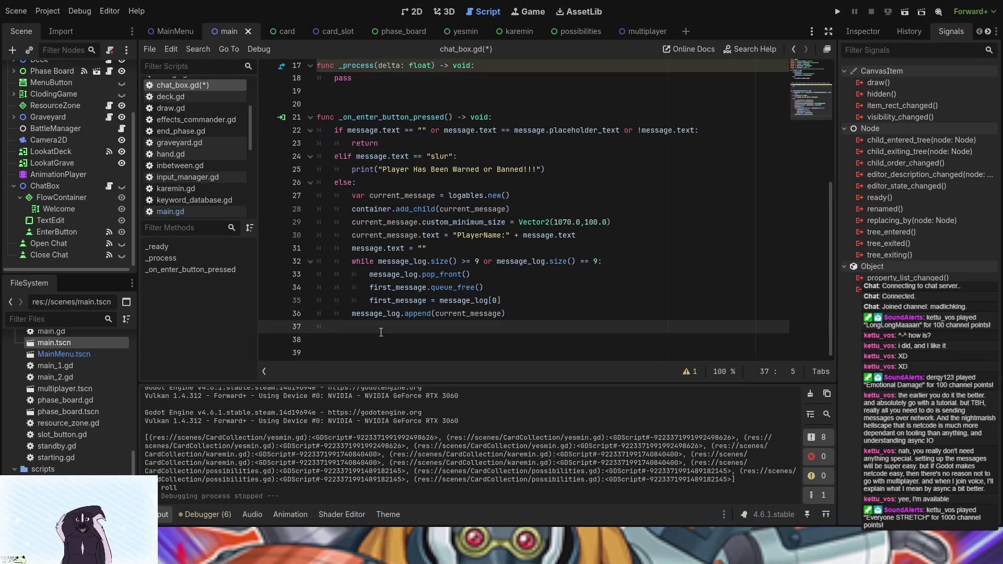